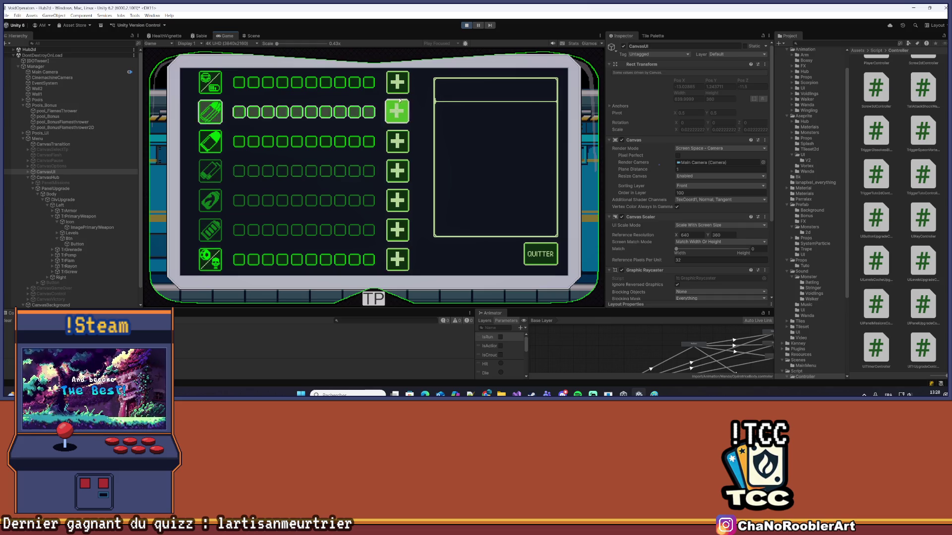
# Try upgrading the first and second weapon rows, close the panel and clear the log
pyautogui.click(404, 80)
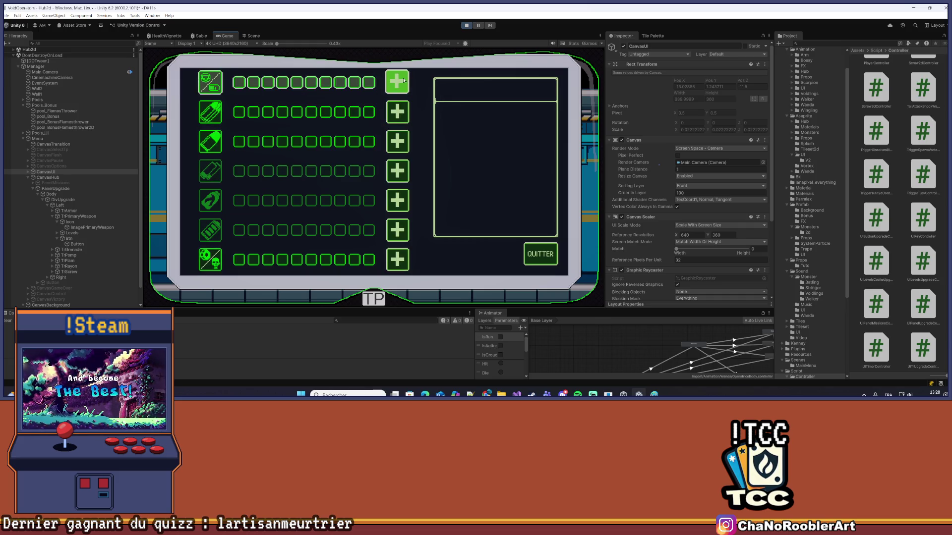
pyautogui.click(397, 111)
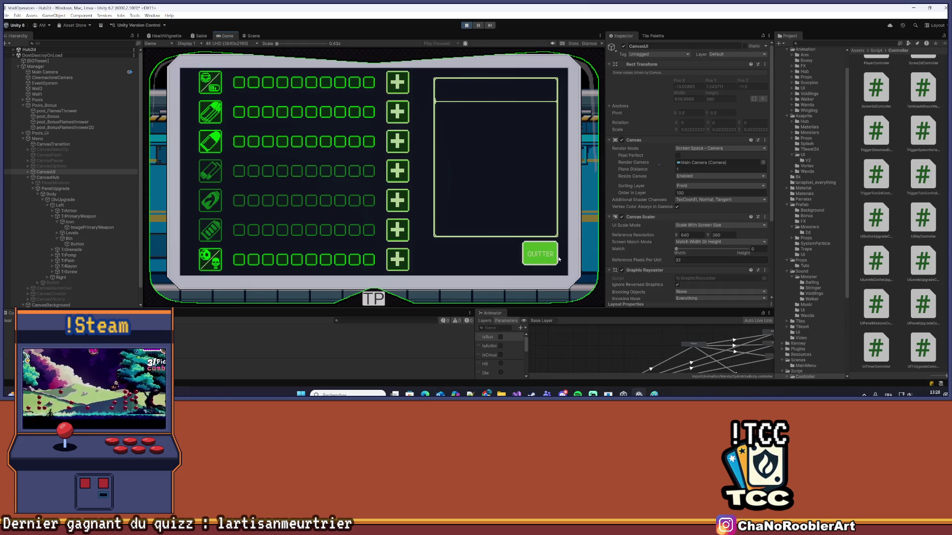
pyautogui.click(540, 254)
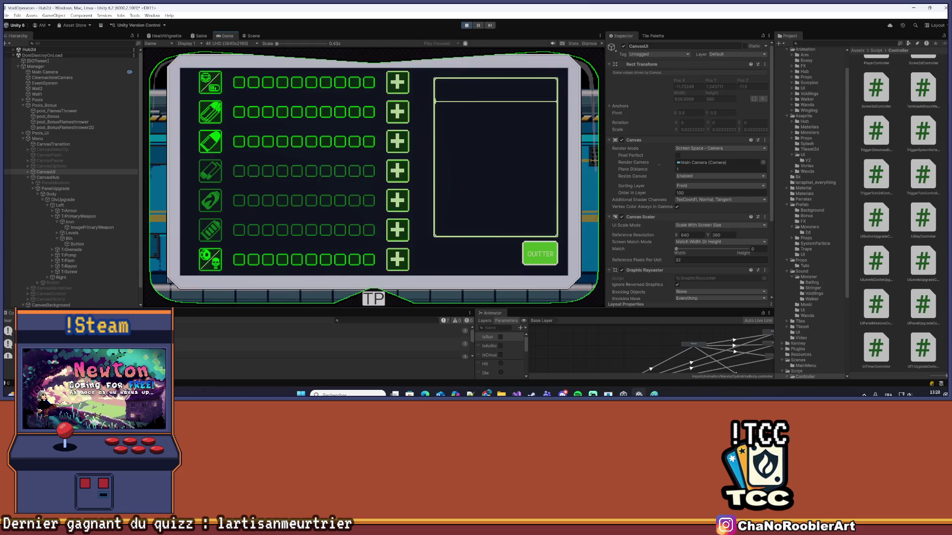
pyautogui.click(7, 321)
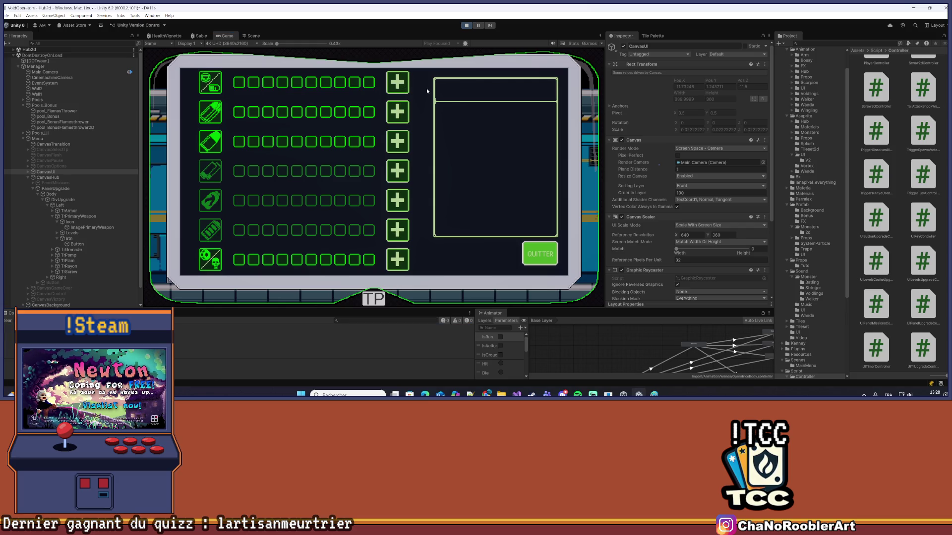
pyautogui.click(392, 83)
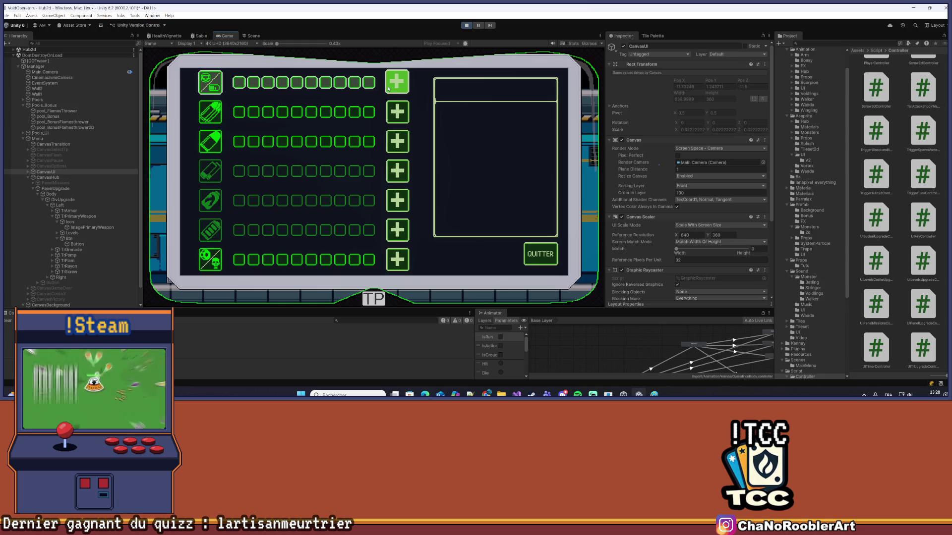
pyautogui.hotkey('alt', 'Tab')
pyautogui.hotkey('alt', 'Tab')
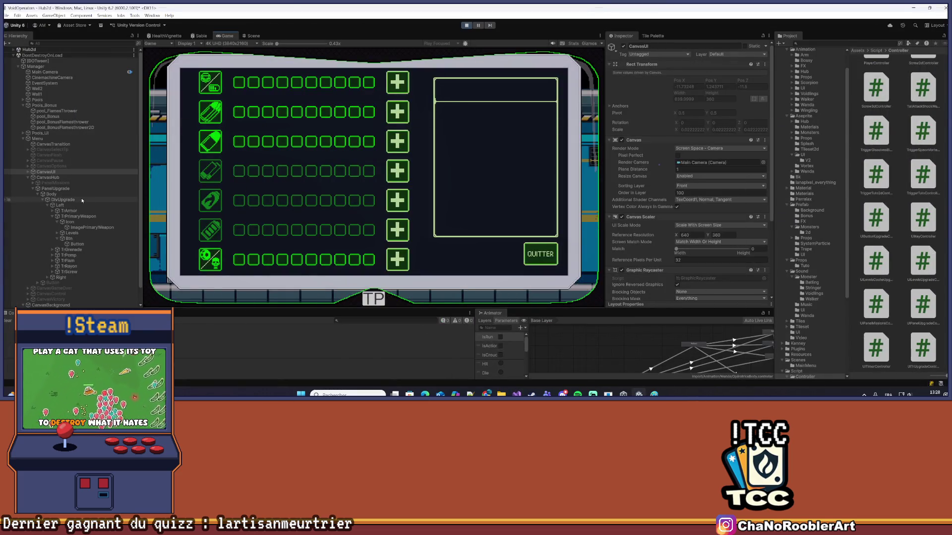
# Review TrArmor's Btn > Button On Click entry, then view UpgradeArmor and UpgradePrimaryWeapon in Visual Studio
pyautogui.click(67, 211)
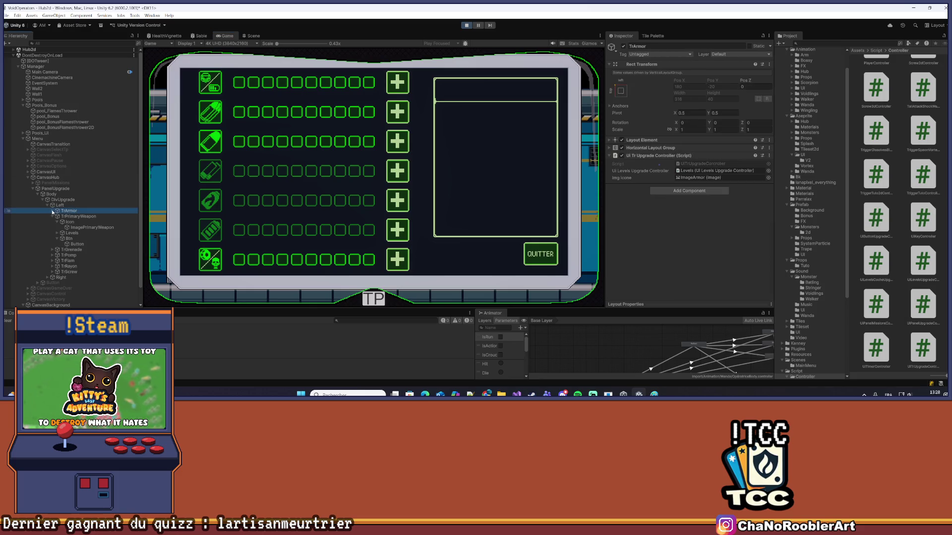
pyautogui.click(53, 211)
pyautogui.click(77, 239)
pyautogui.scroll(-3, 723, 213)
pyautogui.scroll(-2, 723, 210)
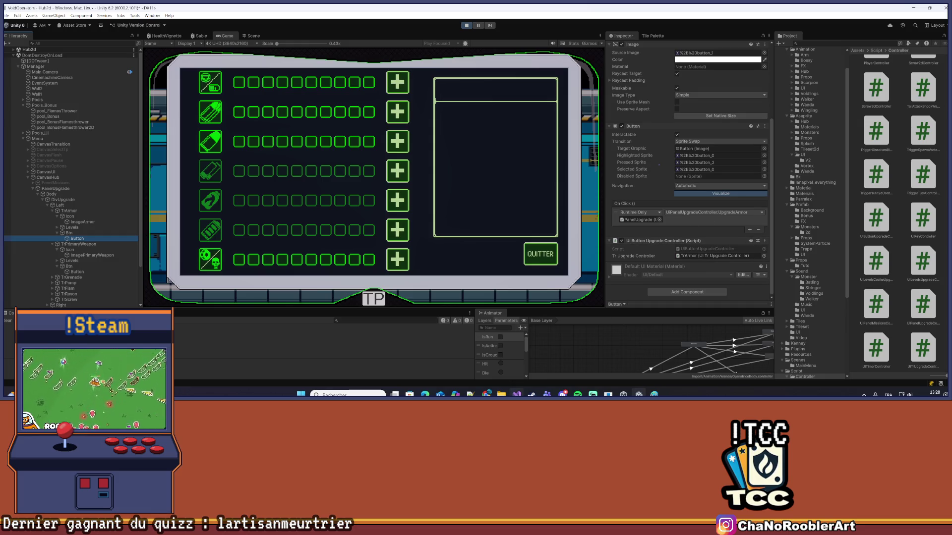
pyautogui.hotkey('alt', 'Tab')
pyautogui.scroll(-13, 177, 226)
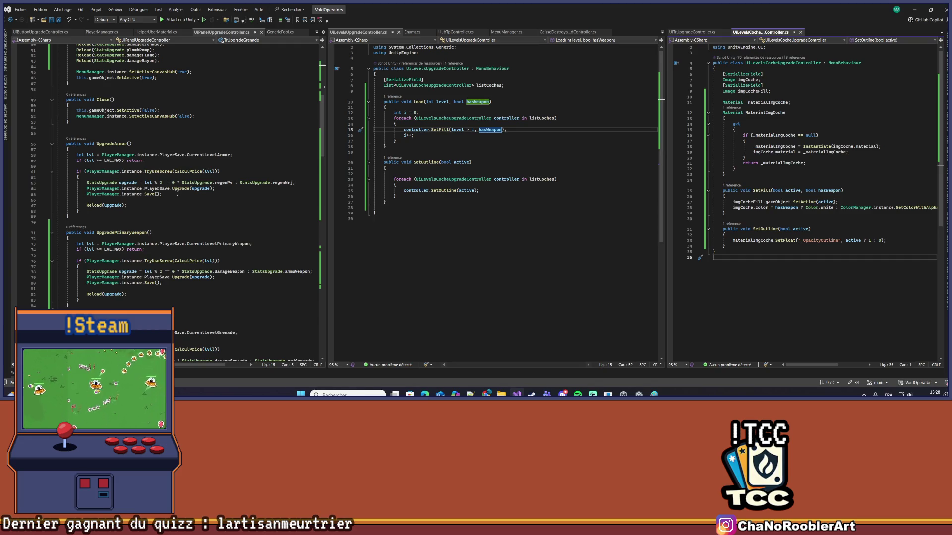
# Open the Reload and Load method definitions with Go to Definition
pyautogui.rightClick(93, 207)
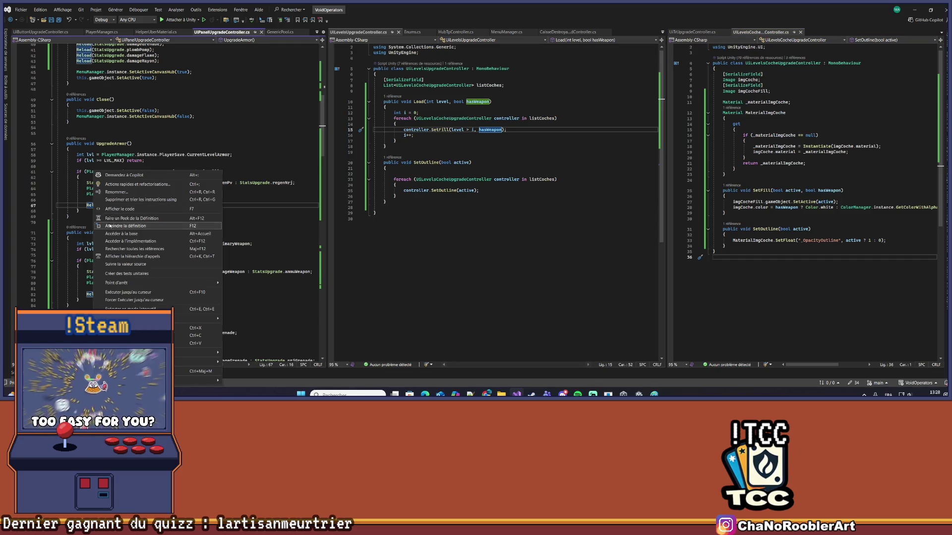
pyautogui.click(109, 224)
pyautogui.scroll(-3, 183, 195)
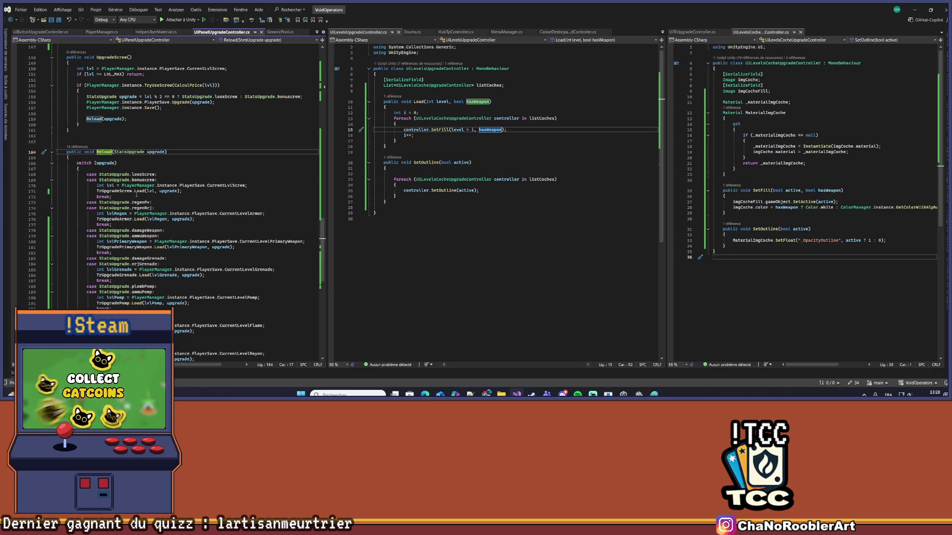
pyautogui.rightClick(138, 191)
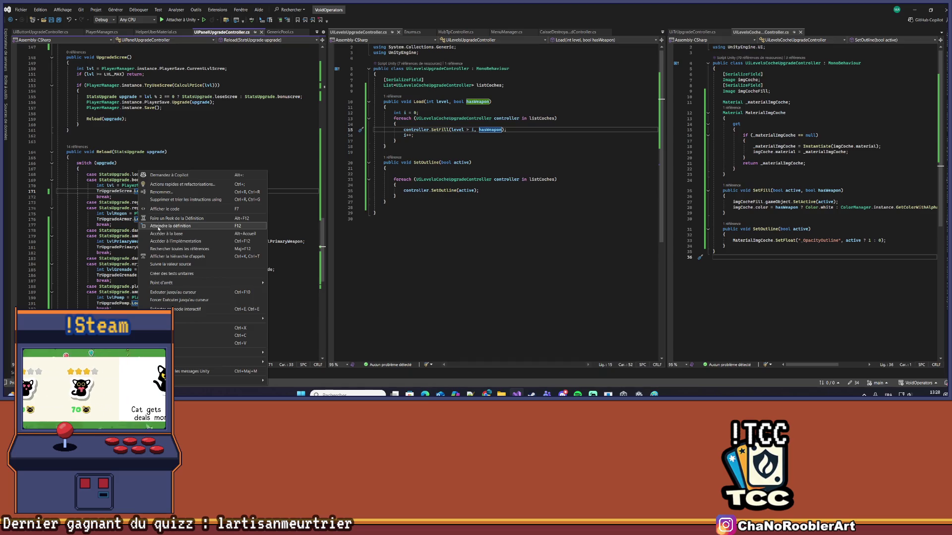
pyautogui.click(159, 227)
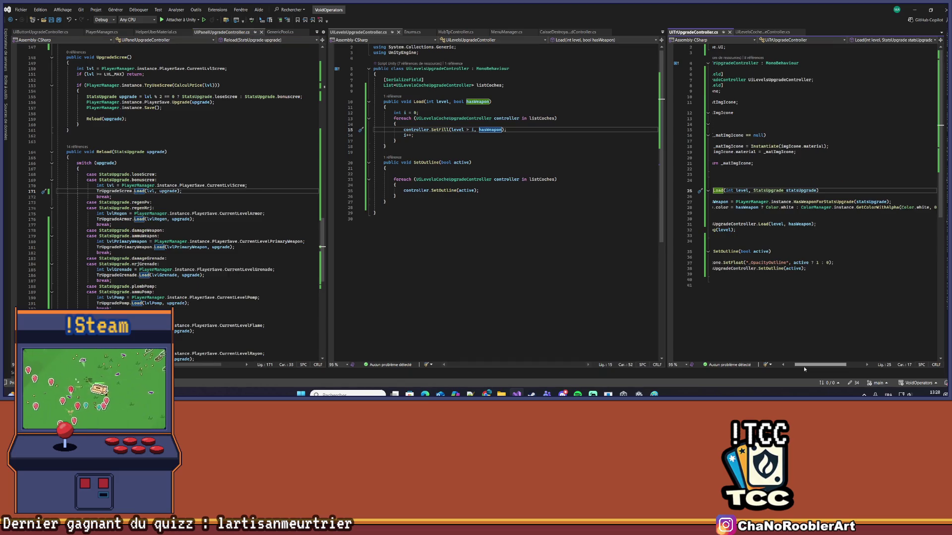
pyautogui.moveTo(799, 366); pyautogui.dragTo(790, 367)
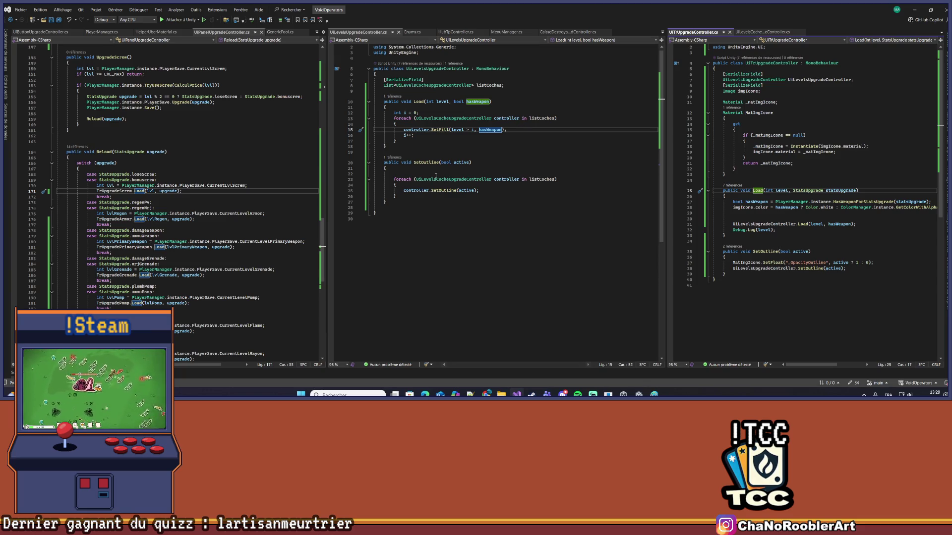
# Test the armor upgrade in the game, then set a breakpoint on UpgradeArmor's line 58
pyautogui.hotkey('alt', 'Tab')
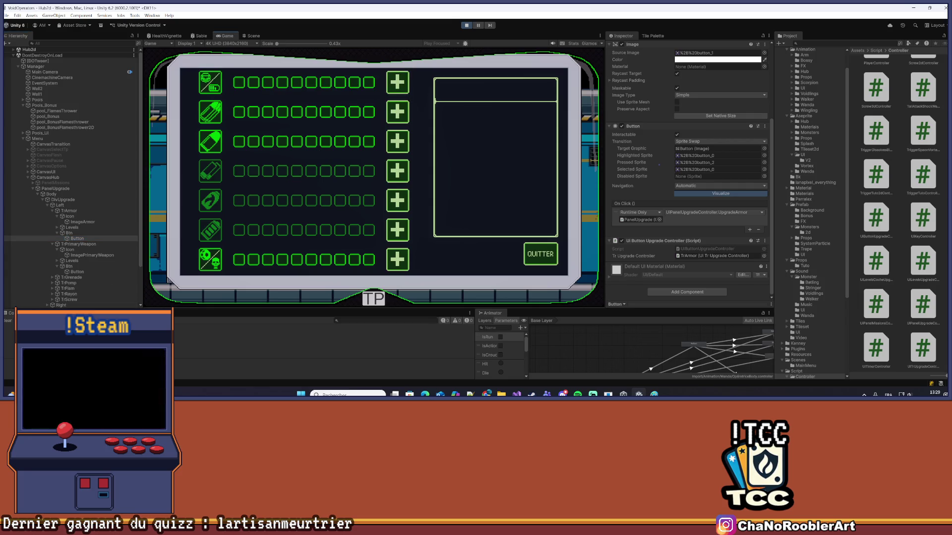
pyautogui.click(397, 85)
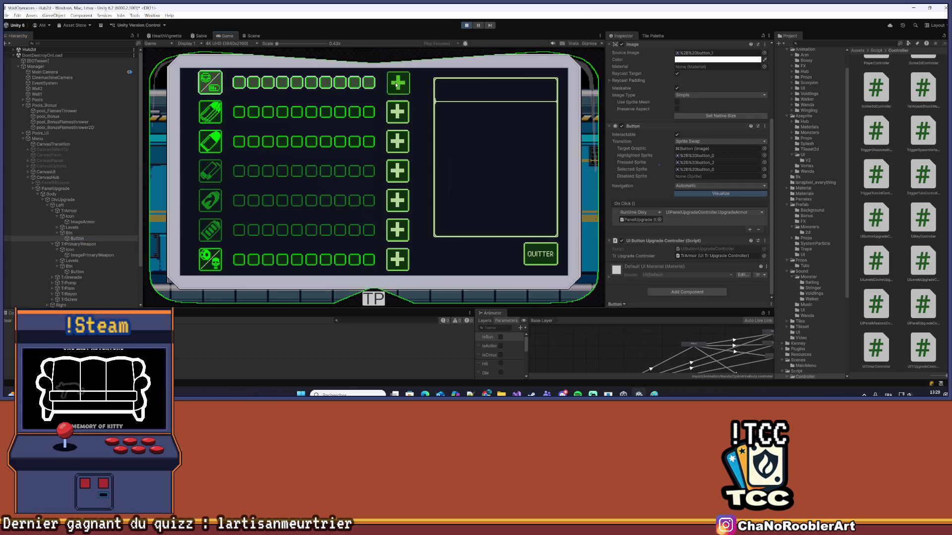
pyautogui.click(516, 395)
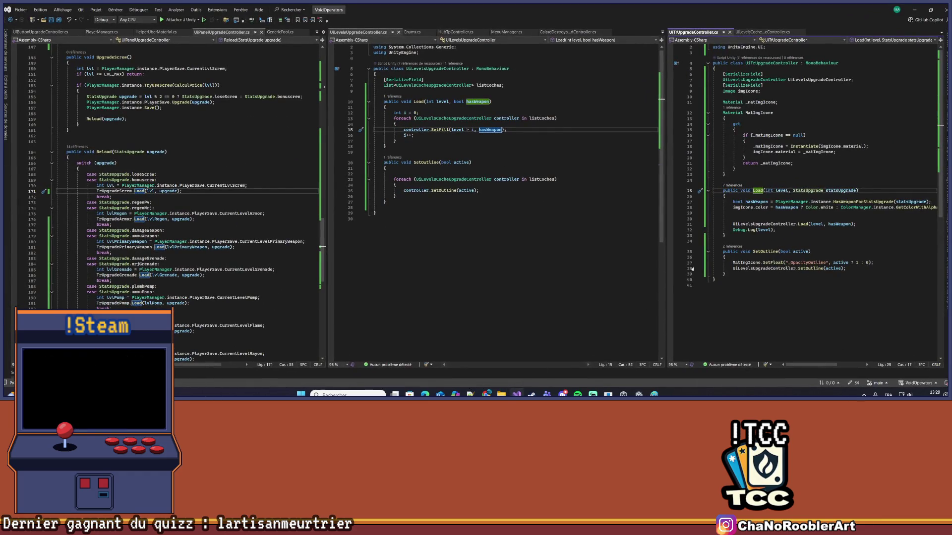
pyautogui.scroll(20, 202, 255)
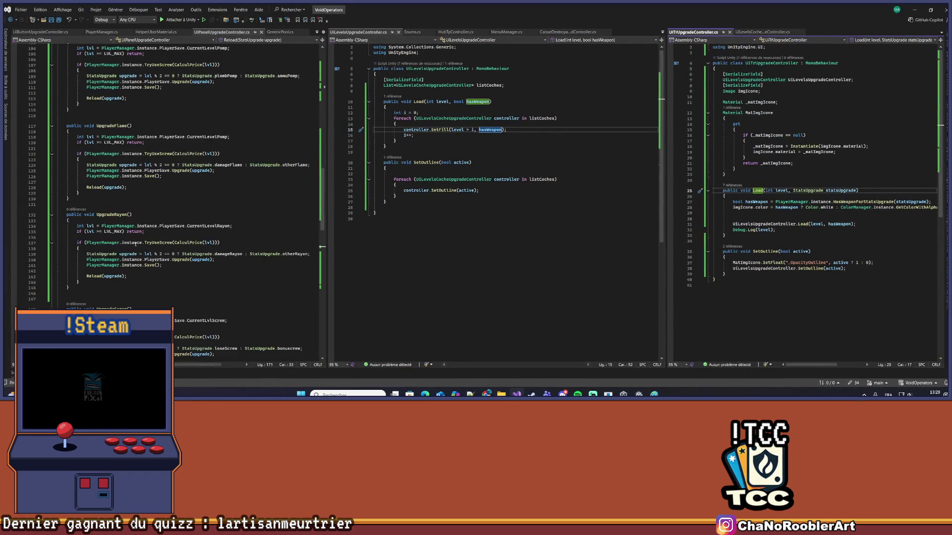
pyautogui.scroll(15, 137, 243)
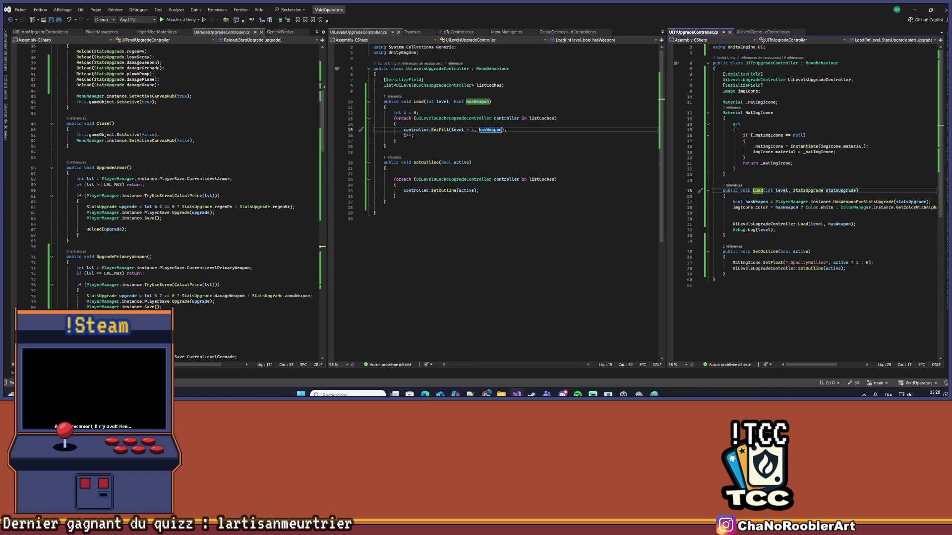
pyautogui.click(14, 179)
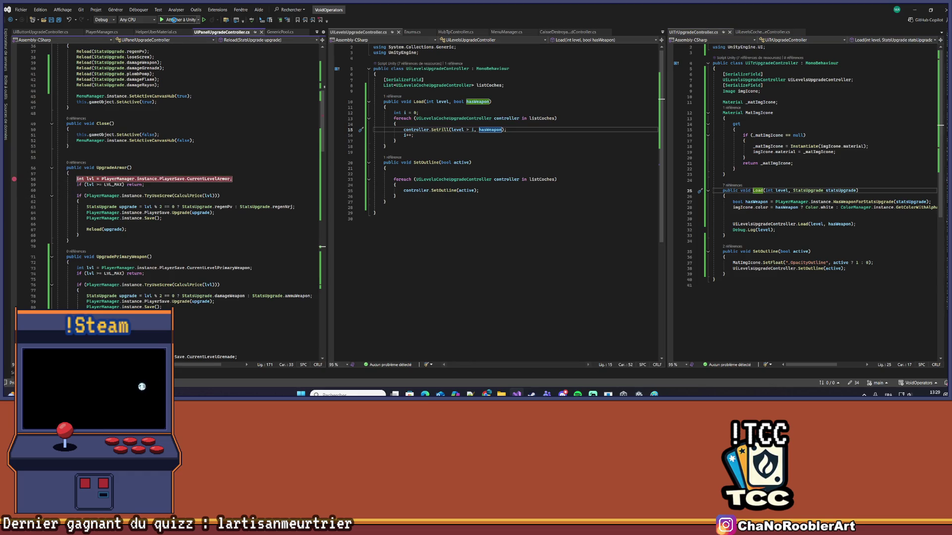
# Attach the debugger and trigger the line 58 breakpoint by upgrading armor in the game
pyautogui.click(174, 20)
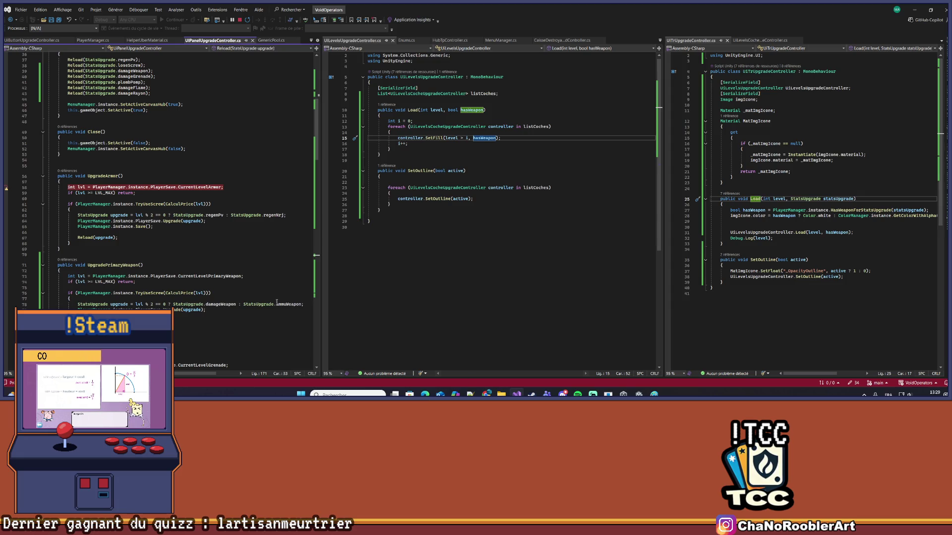
pyautogui.click(6, 187)
pyautogui.click(6, 188)
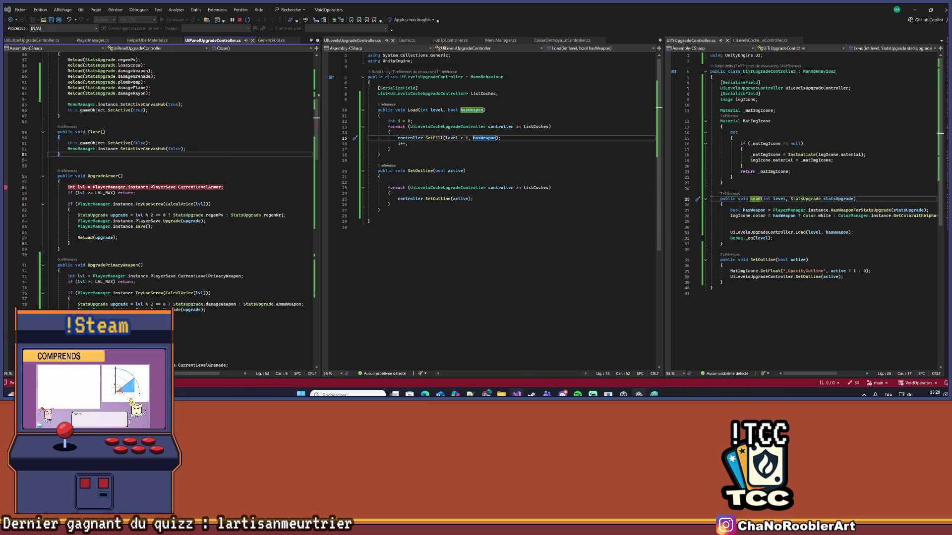
pyautogui.click(639, 394)
pyautogui.click(406, 85)
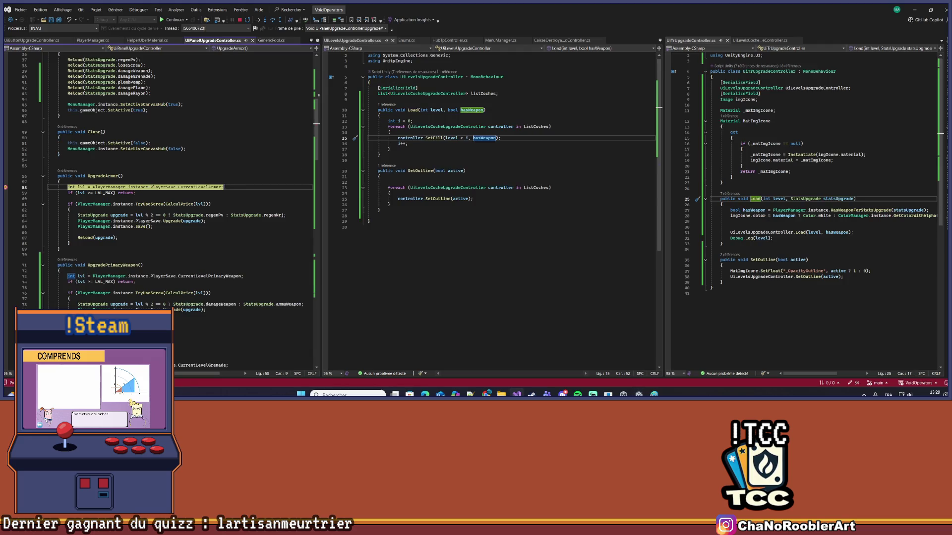
# Step past the price check and inspect the CalculPrice definition before returning to UpgradeArmor
pyautogui.moveTo(205, 187)
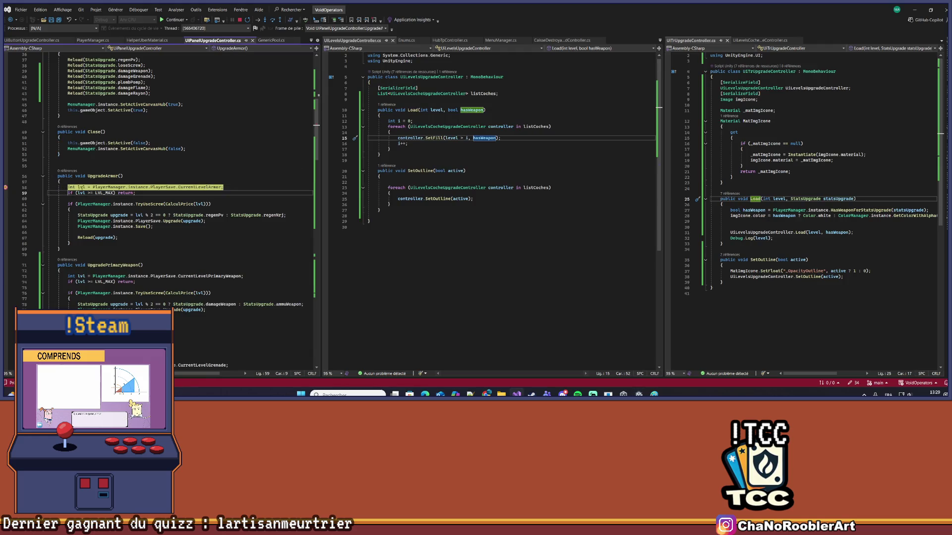
pyautogui.press('F10')
pyautogui.press('F10')
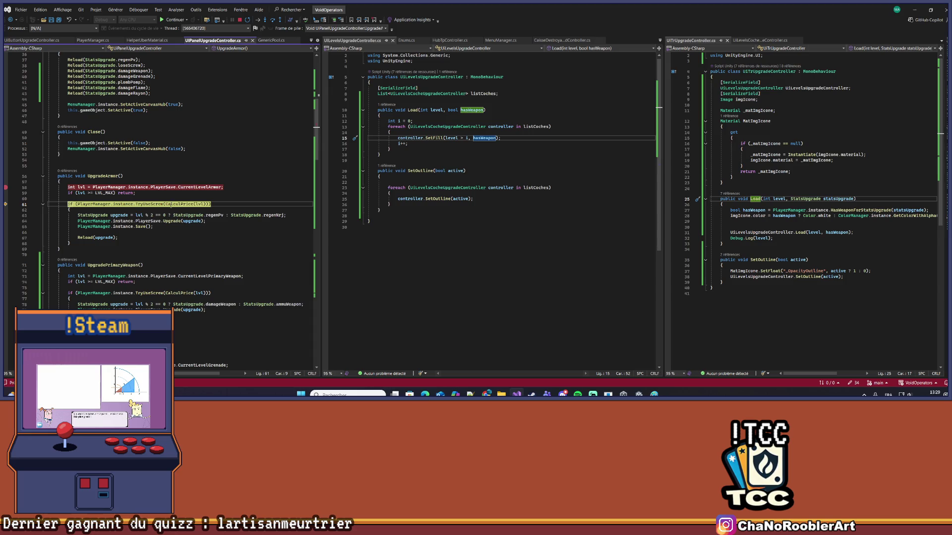
pyautogui.press('F10')
pyautogui.click(174, 204)
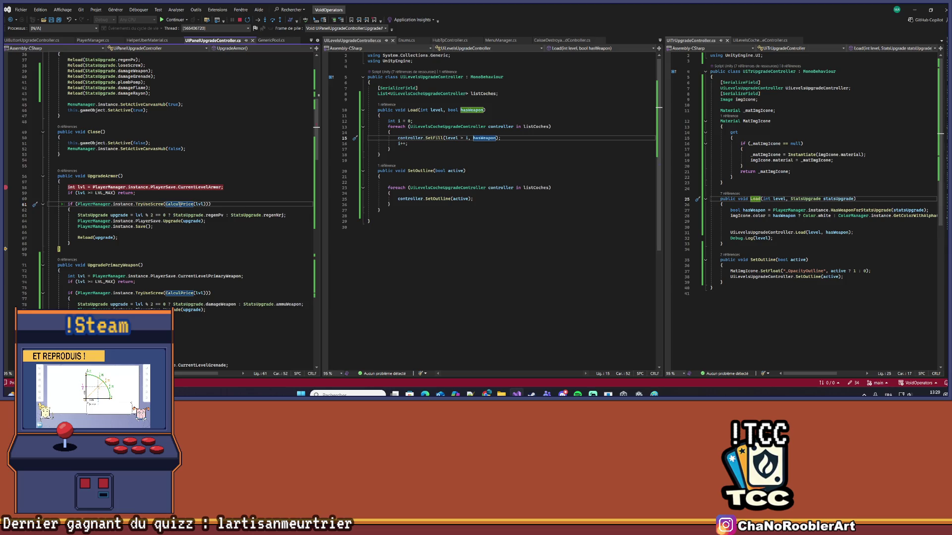
pyautogui.rightClick(175, 204)
pyautogui.click(199, 187)
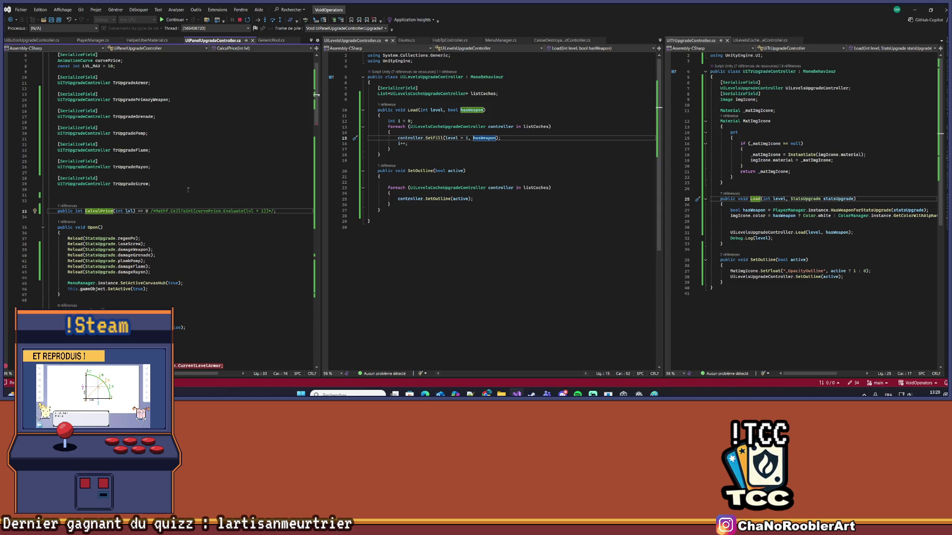
pyautogui.hotkey('ctrl', '-')
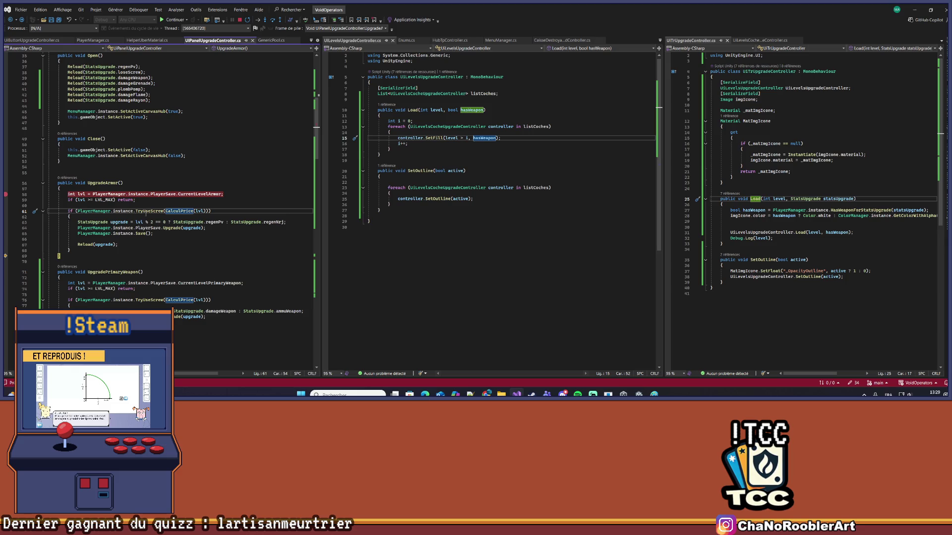
# Open TryUseScrew's definition in PlayerManager, then check the game in Unity
pyautogui.rightClick(146, 211)
pyautogui.click(168, 188)
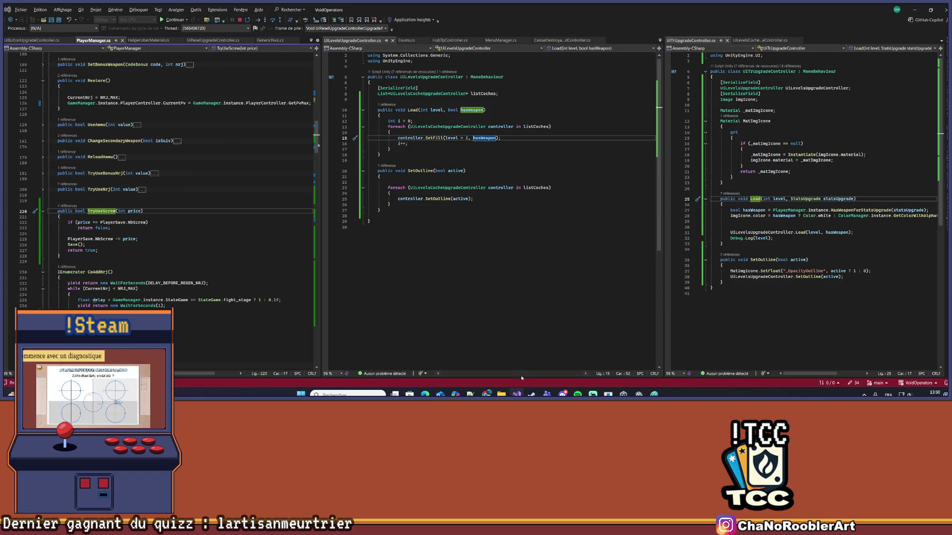
pyautogui.click(531, 394)
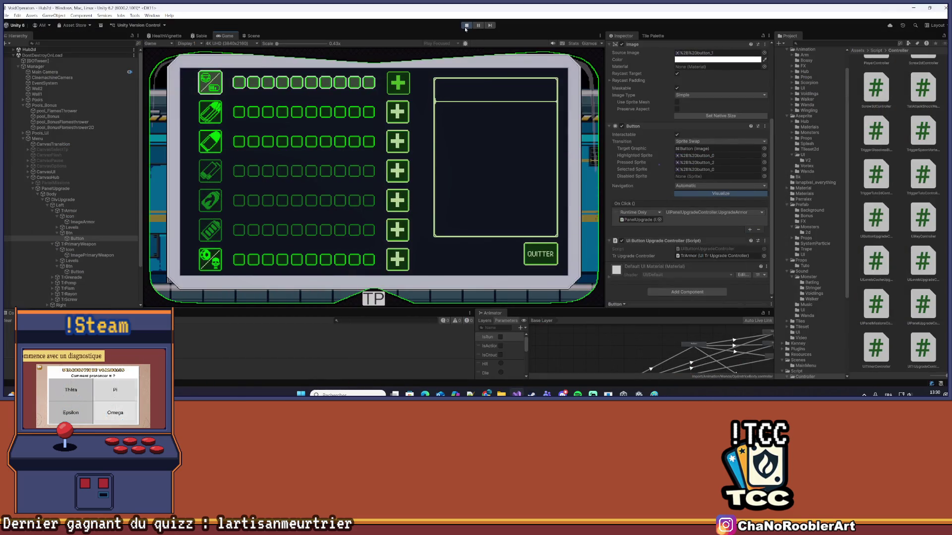
# Exit play mode in Unity, then return to TryUseScrew and the Load methods in Visual Studio
pyautogui.click(517, 394)
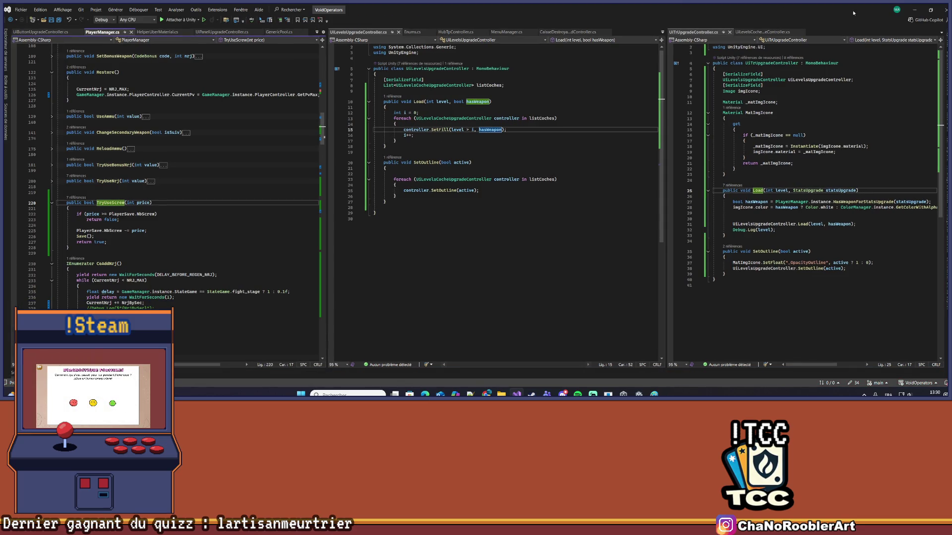
pyautogui.hotkey('alt', 'Tab')
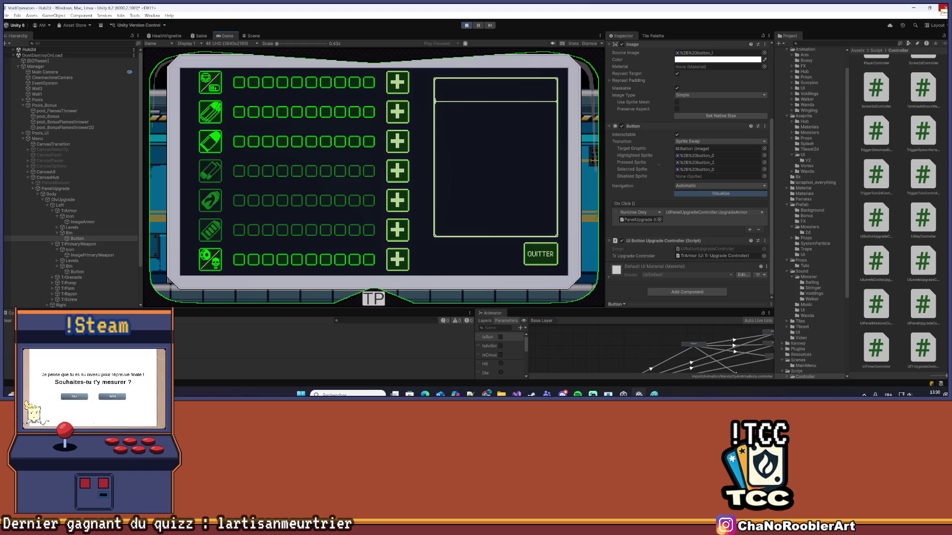
pyautogui.click(466, 25)
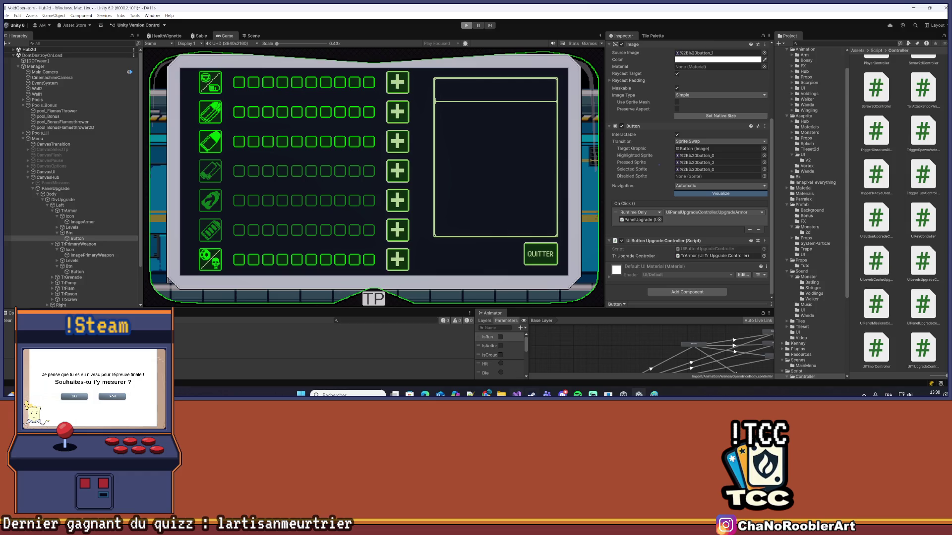
pyautogui.hotkey('alt', 'Tab')
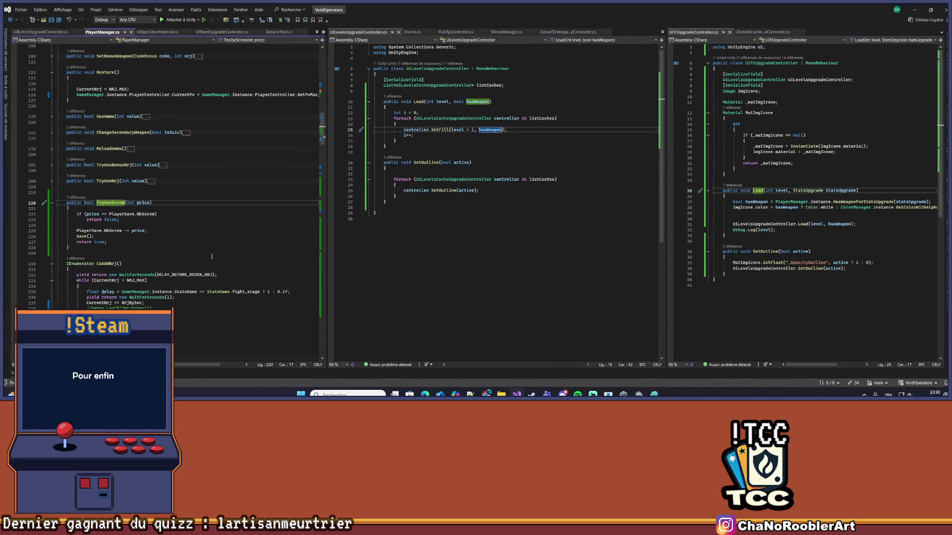
# Change TryUseScrew's check from 'price >= PlayerSave.NbScrew' to 'price > PlayerSave.NbScrew', then minimize Visual Studio
pyautogui.click(212, 257)
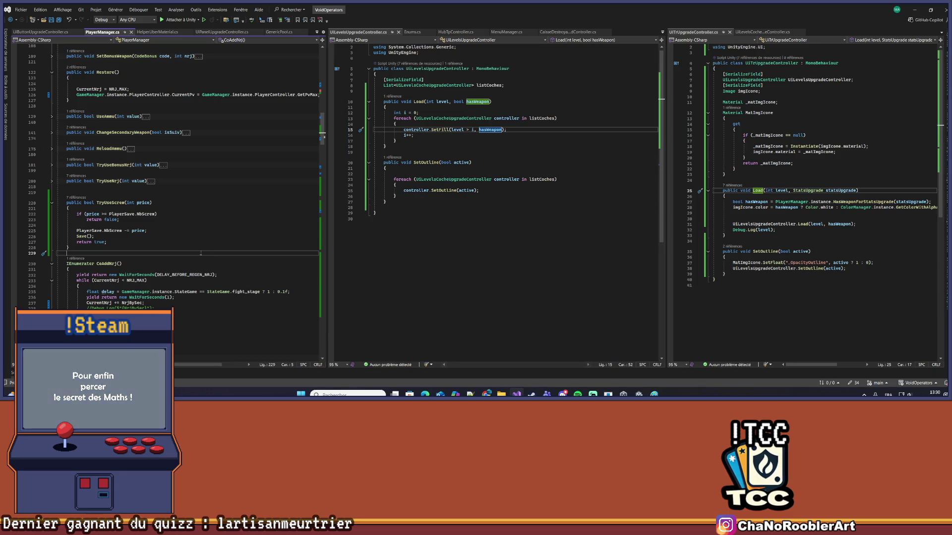
pyautogui.scroll(-4, 198, 255)
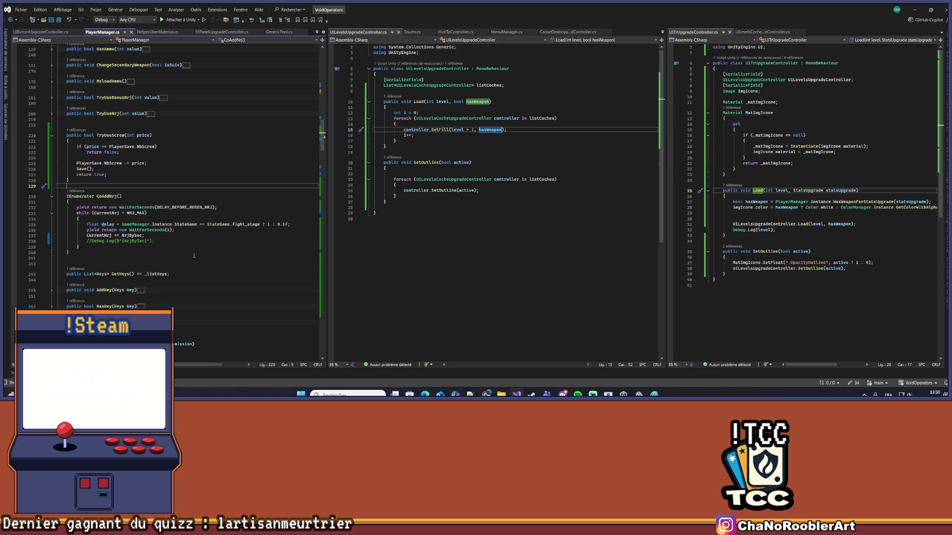
pyautogui.click(149, 196)
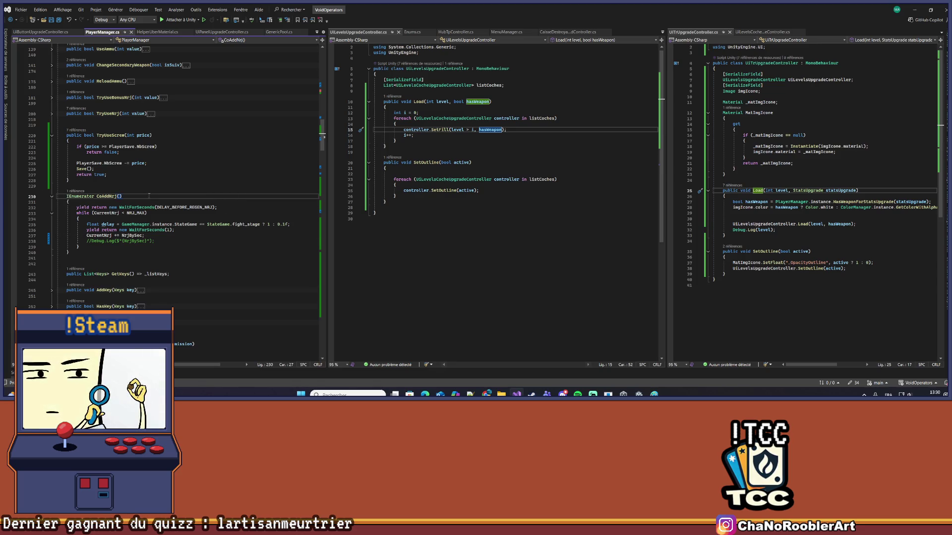
pyautogui.hotkey('ctrl', '-')
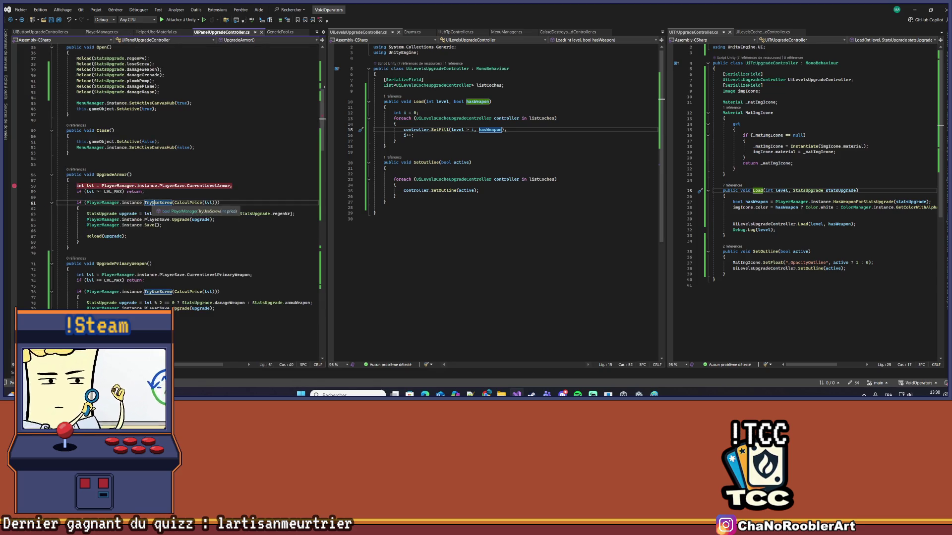
pyautogui.press('Down')
pyautogui.press('Down')
pyautogui.press('Right')
pyautogui.press('Right')
pyautogui.press('Right')
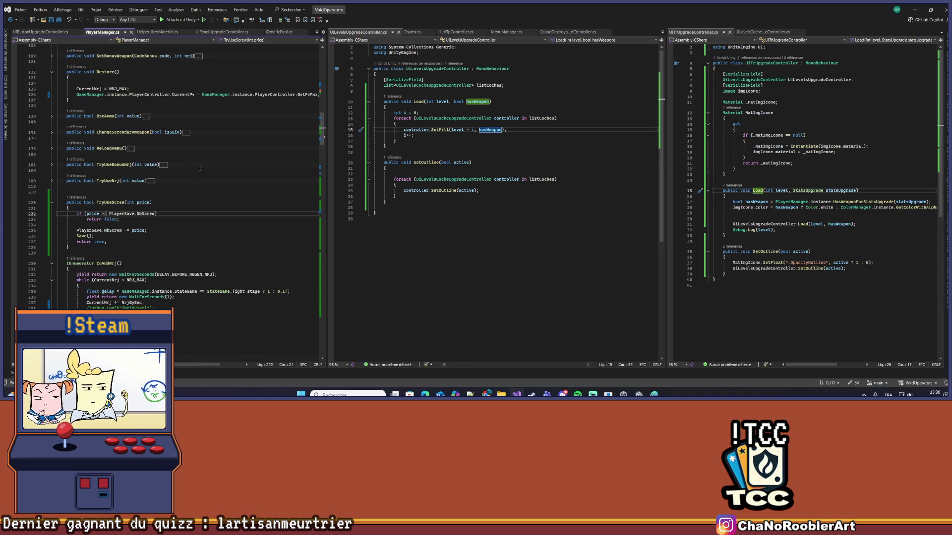
pyautogui.press('BackSpace')
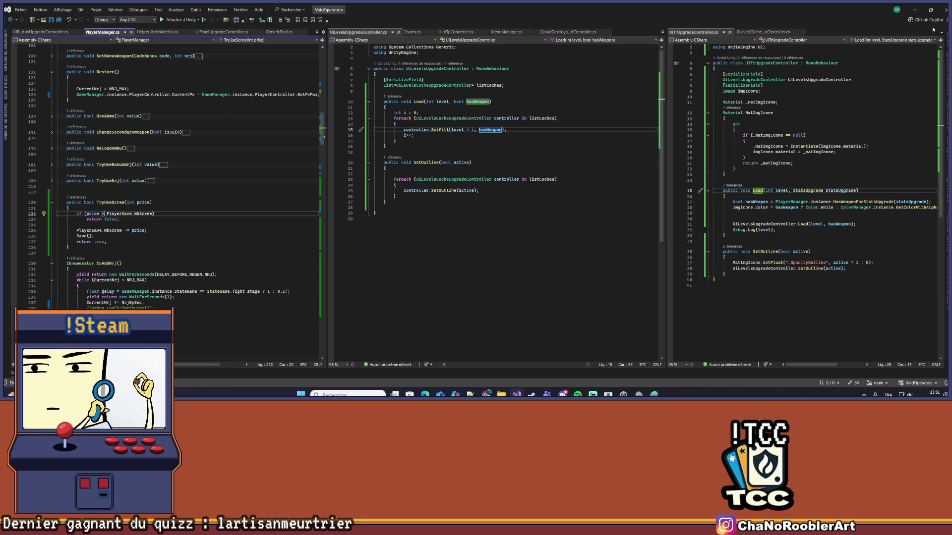
pyautogui.click(911, 10)
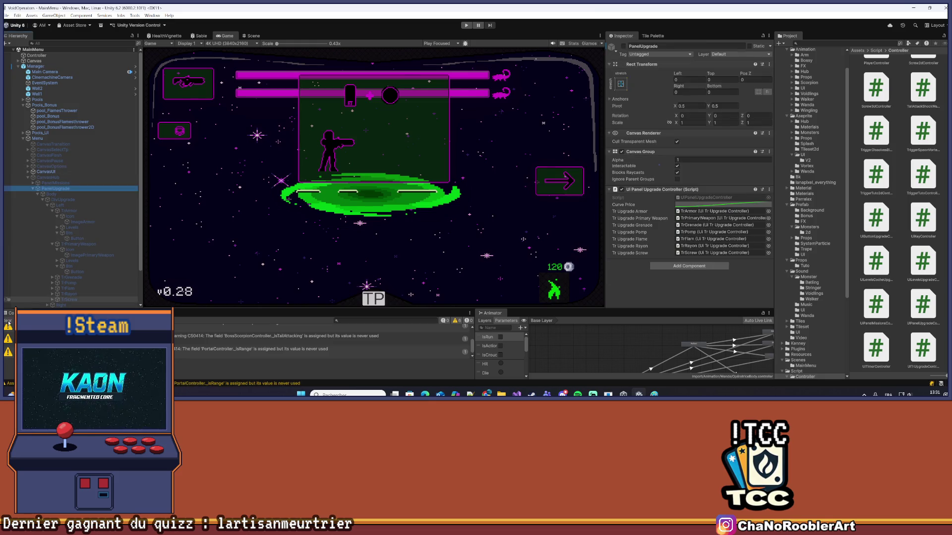
# Turn off the CanvasUI canvas and make PanelUpgrade active
pyautogui.click(54, 177)
pyautogui.hotkey('ctrl', 'z')
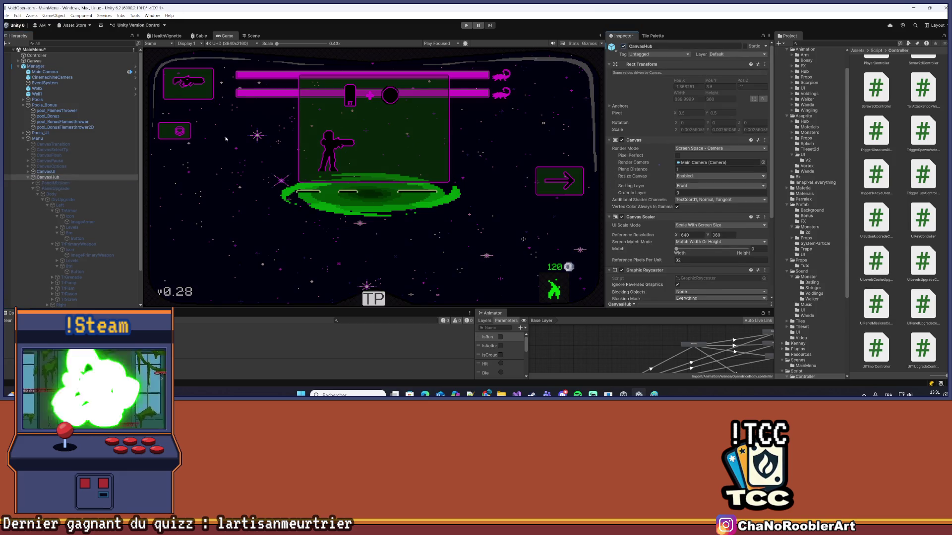
pyautogui.click(623, 46)
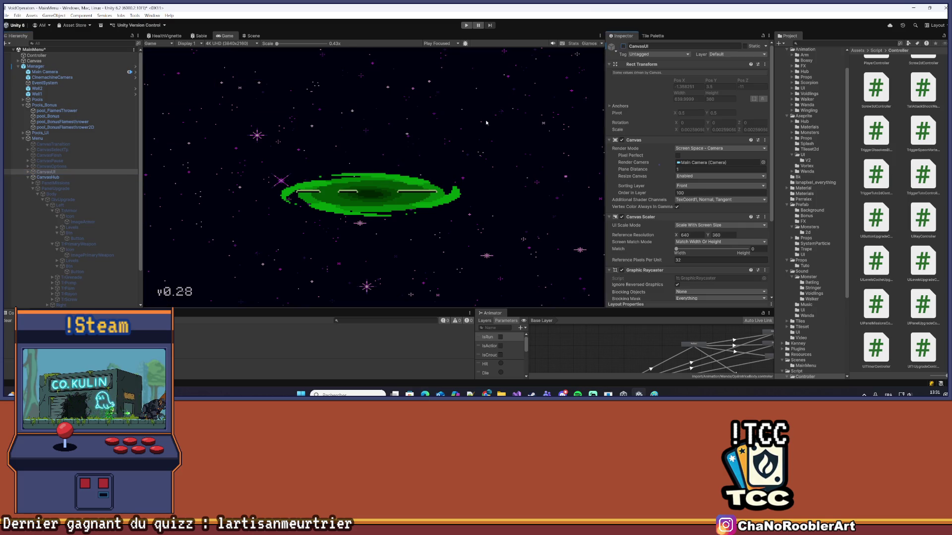
pyautogui.click(73, 189)
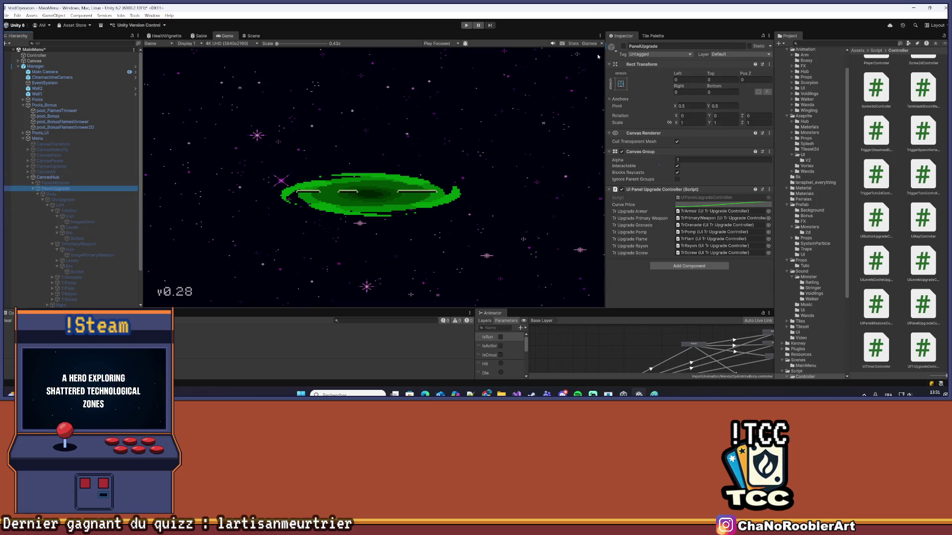
pyautogui.click(623, 47)
# Duplicate TrPomp's Btn > Button, deactivate the original, and select Button (1)
pyautogui.scroll(-3, 92, 236)
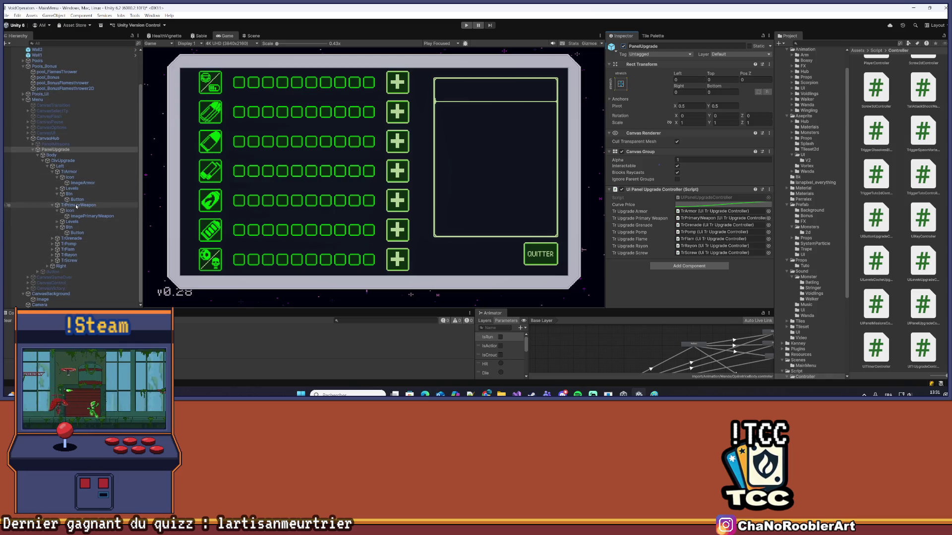
pyautogui.click(52, 171)
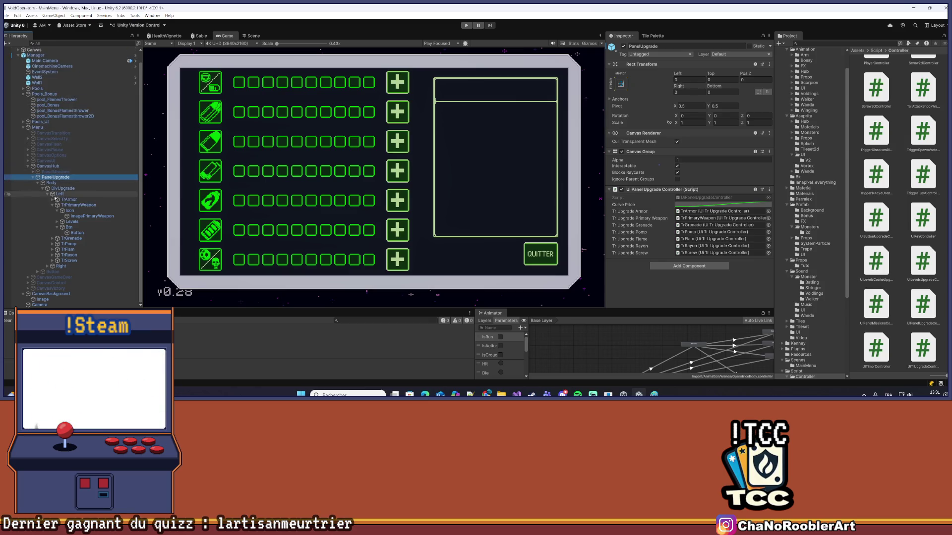
pyautogui.click(52, 207)
pyautogui.click(72, 227)
pyautogui.click(52, 227)
pyautogui.click(69, 250)
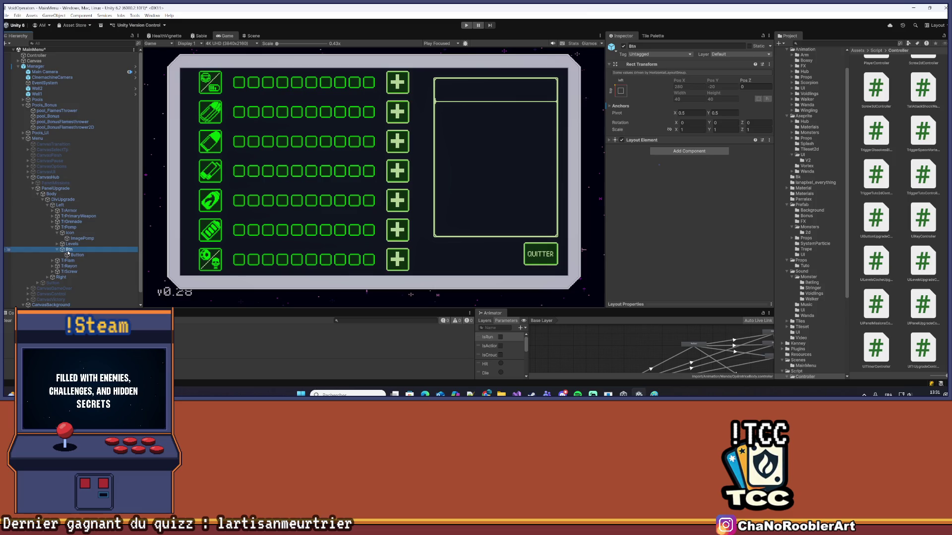
pyautogui.click(103, 254)
pyautogui.hotkey('ctrl', 'd')
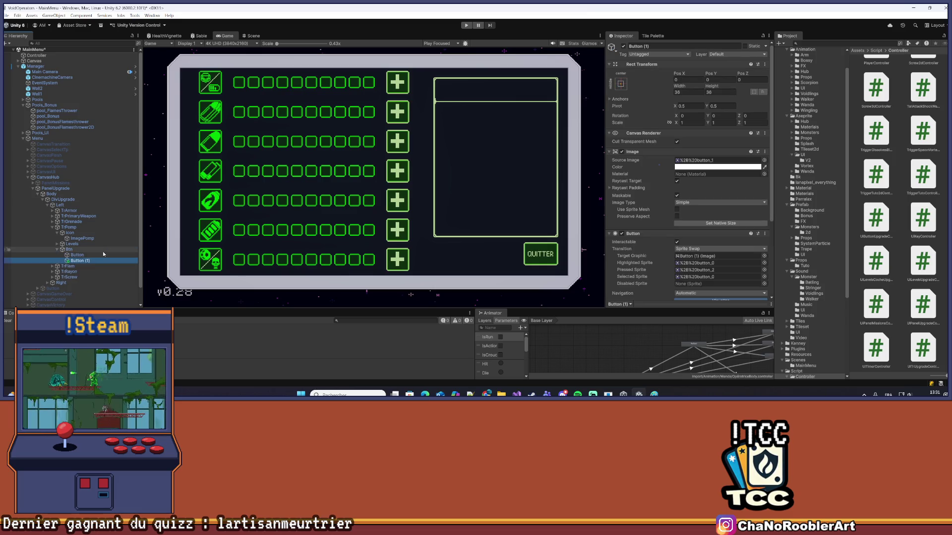
pyautogui.click(623, 46)
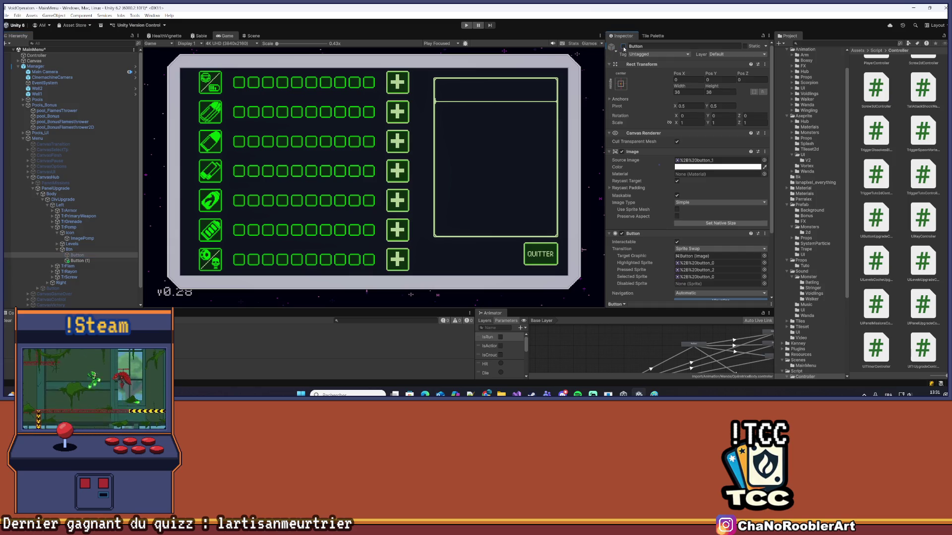
pyautogui.click(87, 260)
# Rename Button (1) to ButtonUnlock, close the Locked.png preview, and open the Import folder
pyautogui.rightClick(90, 258)
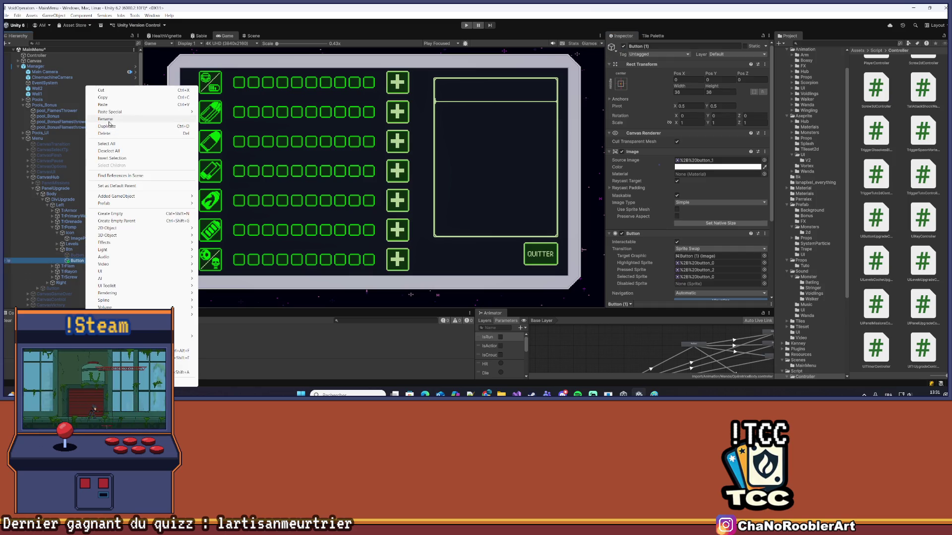
pyautogui.click(111, 120)
pyautogui.press('End')
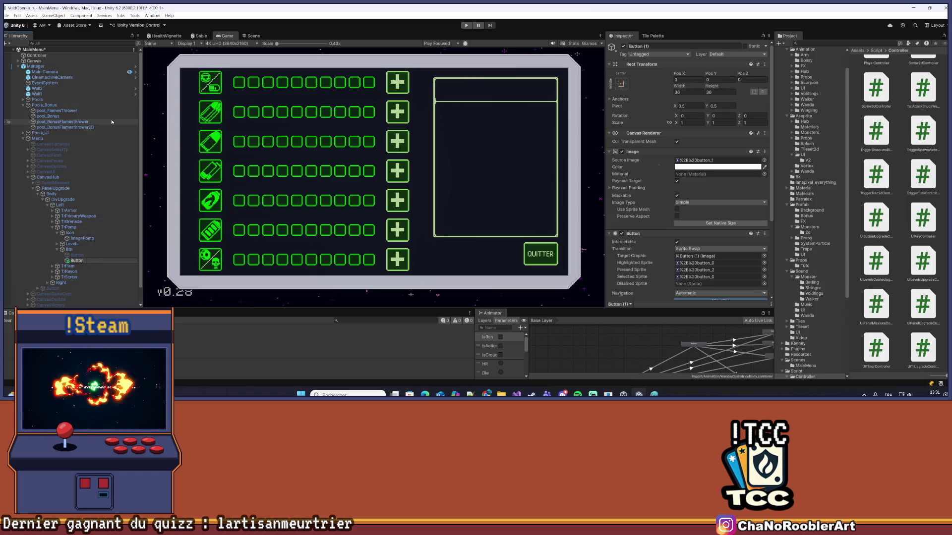
pyautogui.write('lo')
pyautogui.press('Return')
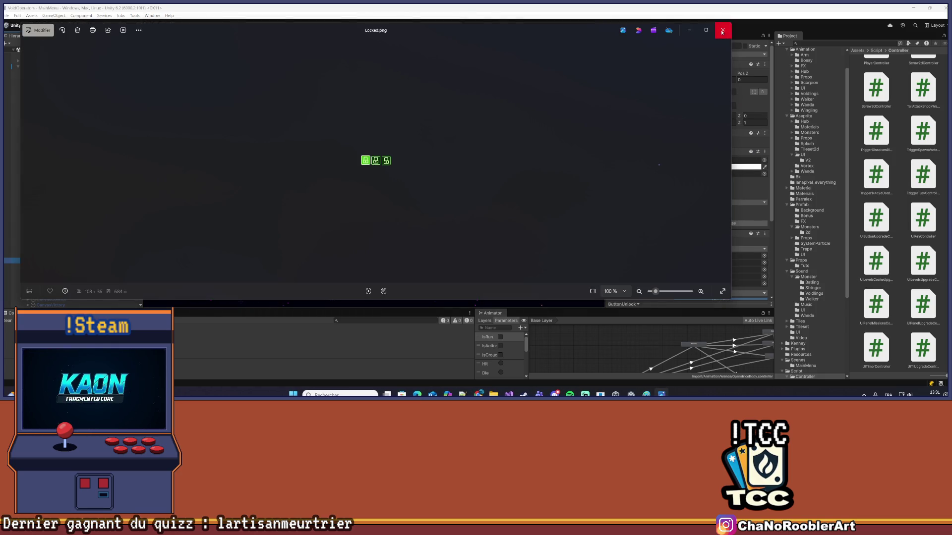
pyautogui.click(722, 29)
pyautogui.click(797, 65)
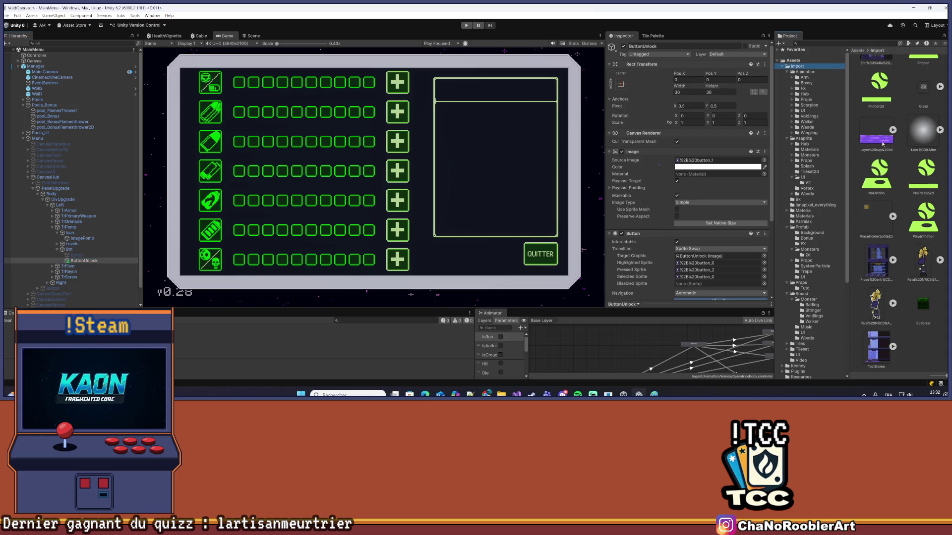
# Browse the Import assets into the UI sprites folder
pyautogui.scroll(5, 887, 288)
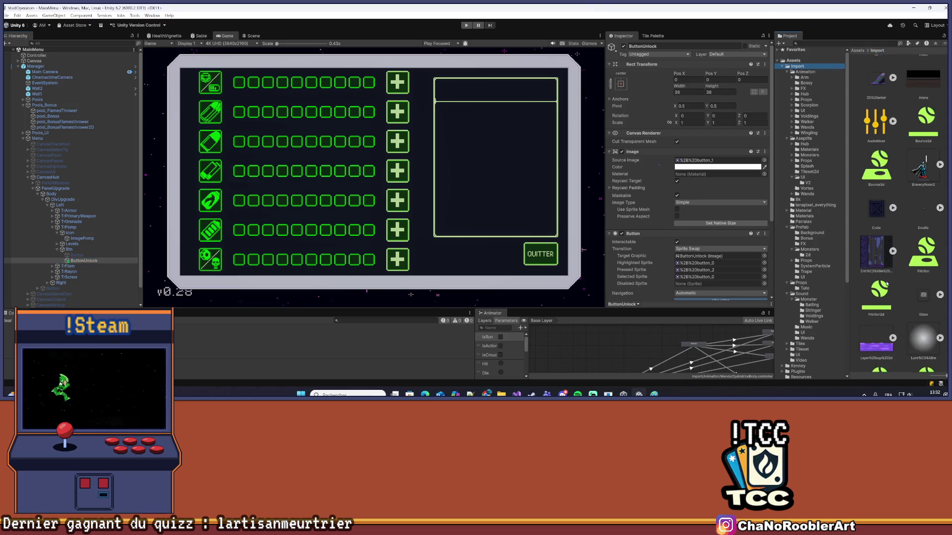
pyautogui.scroll(-3, 883, 261)
pyautogui.scroll(3, 882, 253)
pyautogui.doubleClick(883, 250)
pyautogui.scroll(-2, 898, 253)
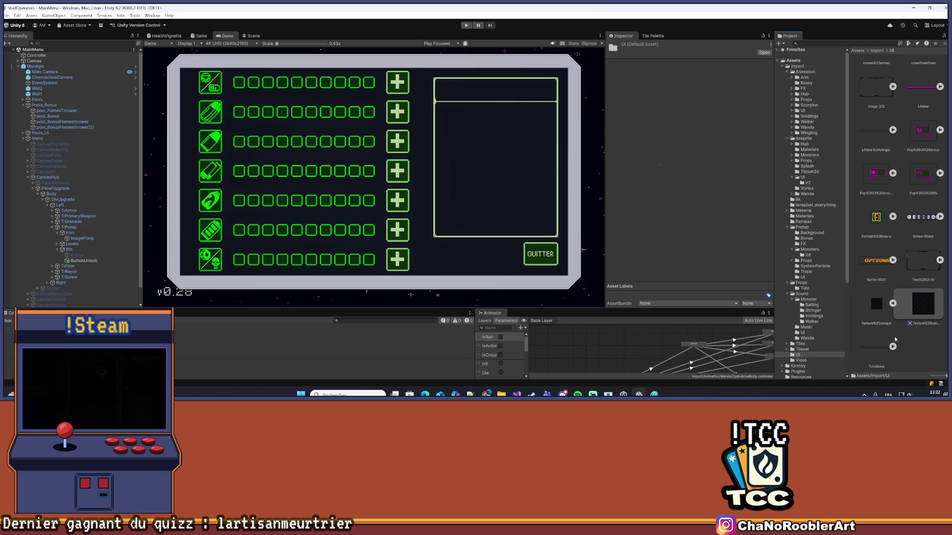
pyautogui.scroll(5, 895, 337)
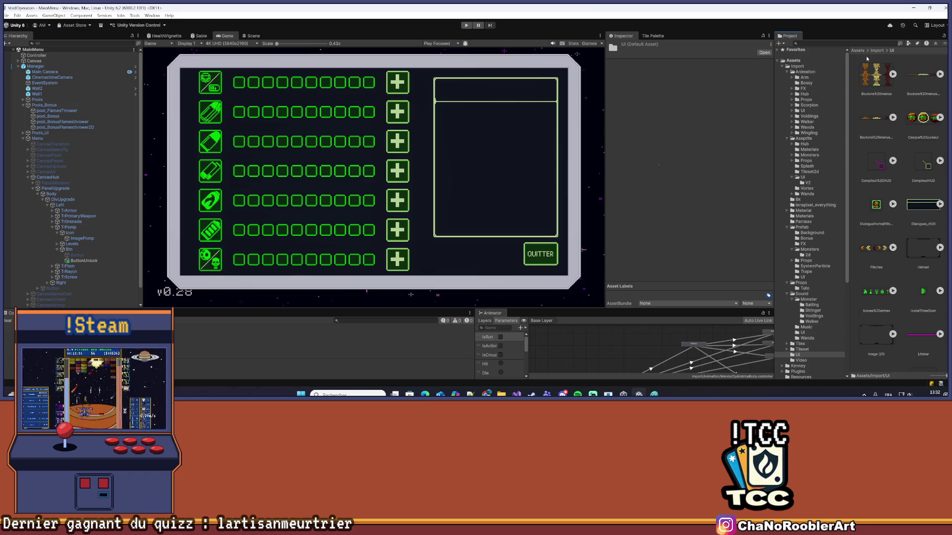
pyautogui.click(876, 50)
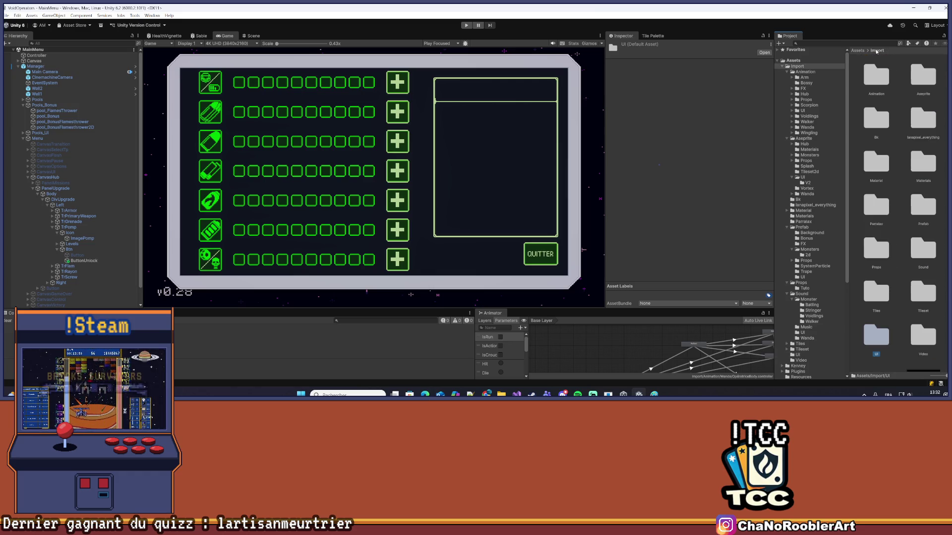
pyautogui.doubleClick(874, 337)
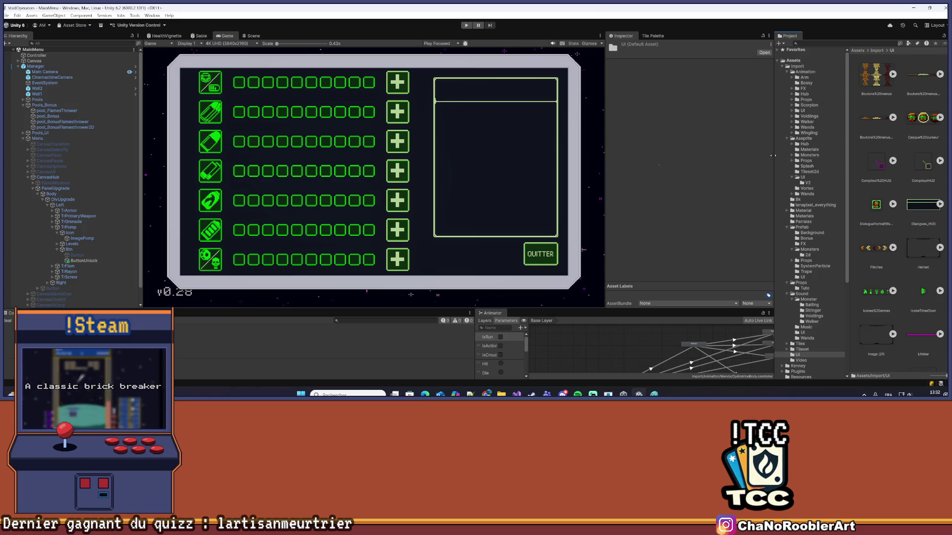
# Widen the asset browser and navigate to Import > Aseprite > UI > V2
pyautogui.moveTo(773, 155); pyautogui.dragTo(672, 151)
pyautogui.press('BackSpace')
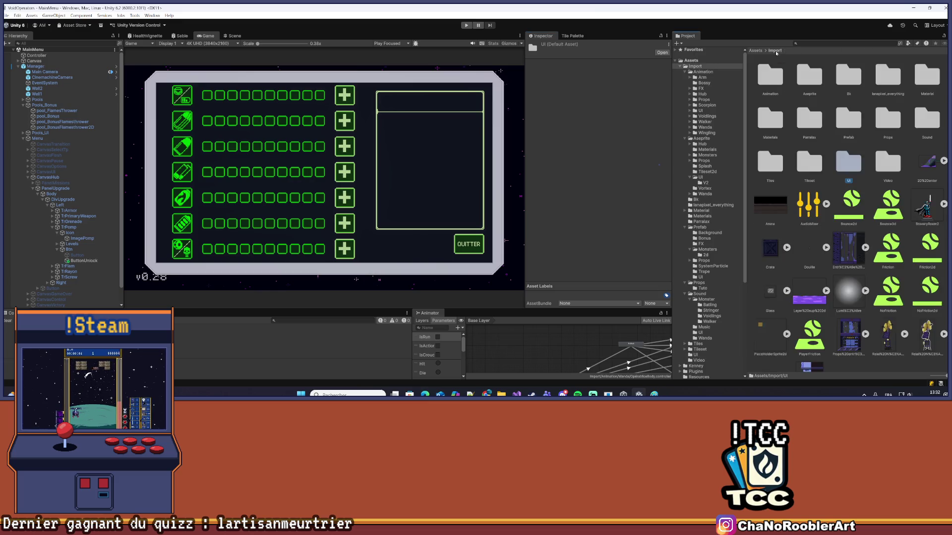
pyautogui.doubleClick(889, 120)
pyautogui.click(774, 50)
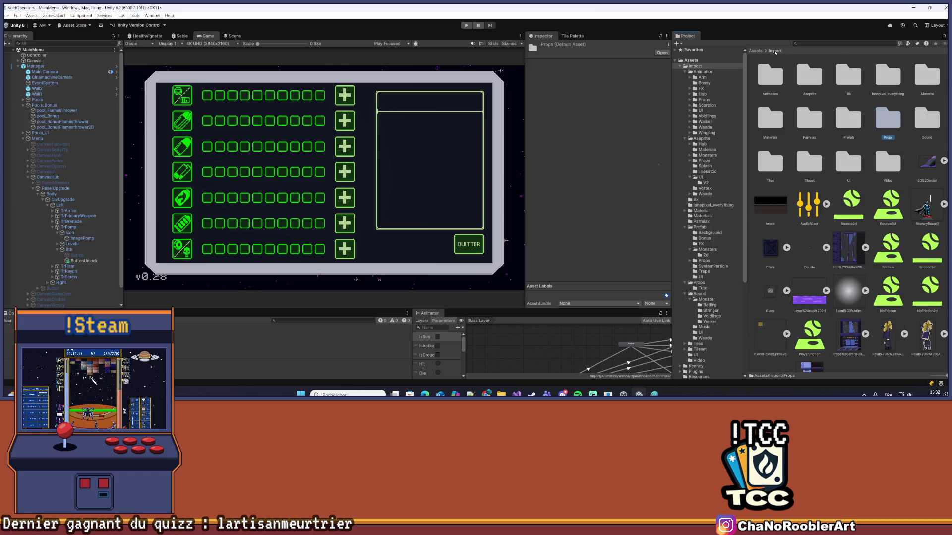
pyautogui.click(706, 138)
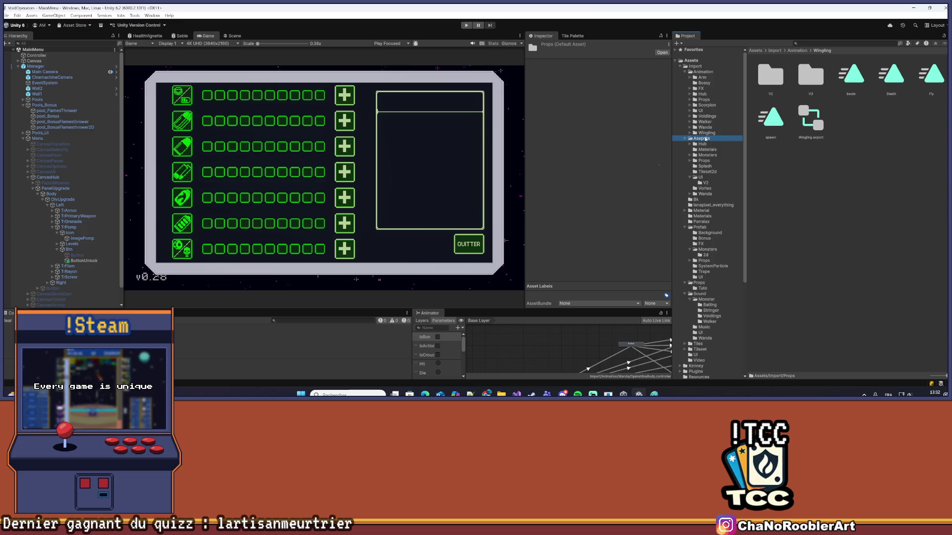
pyautogui.doubleClick(809, 119)
pyautogui.doubleClick(771, 75)
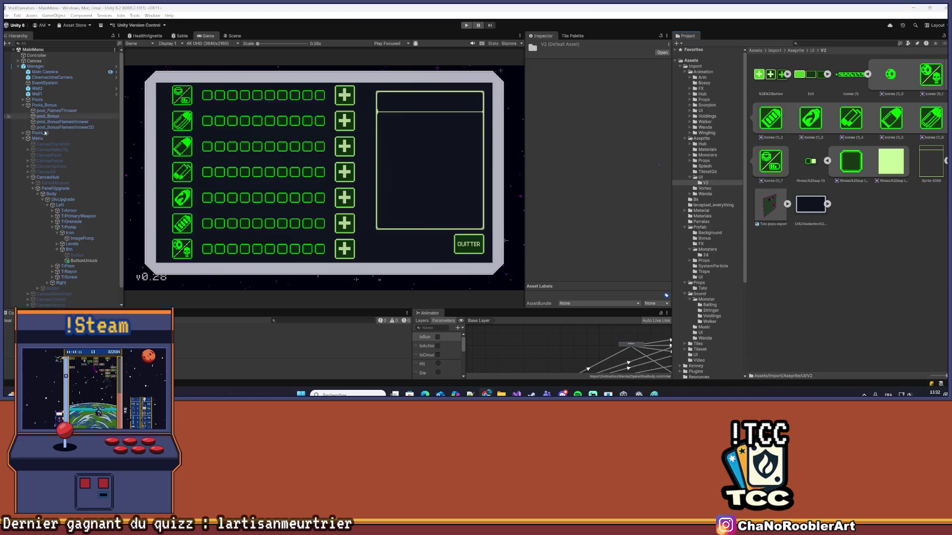
pyautogui.press('super+e')
# Import Locked.png into V2 as a Sprite (2D and UI) with Point filtering
pyautogui.click(390, 93)
pyautogui.moveTo(389, 93)
pyautogui.mouseDown()
pyautogui.moveTo(519, 125)
pyautogui.moveTo(813, 164)
pyautogui.mouseUp()
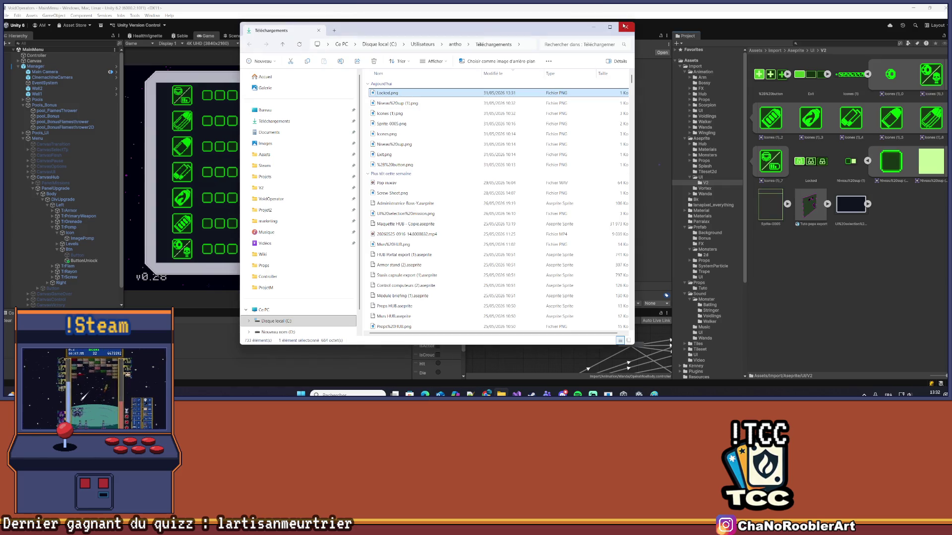
pyautogui.click(626, 27)
pyautogui.click(605, 67)
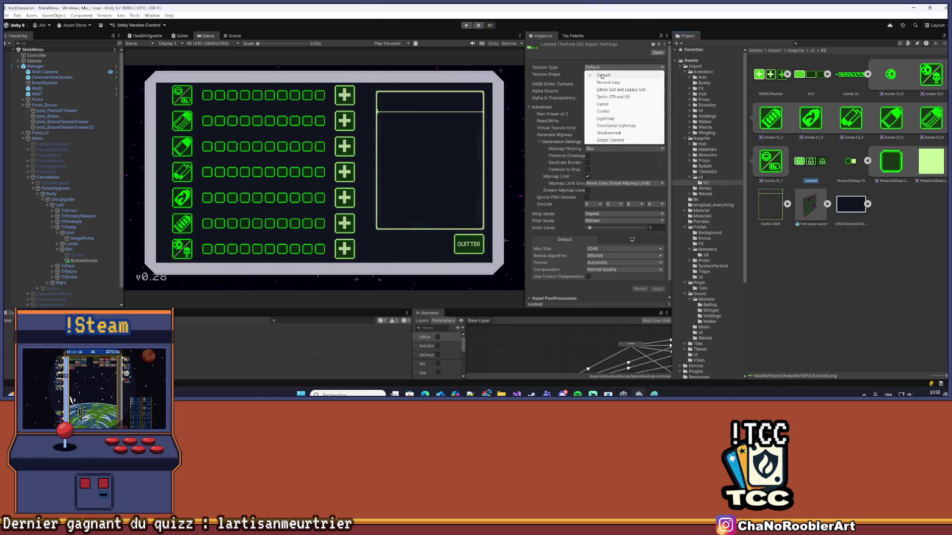
pyautogui.click(609, 82)
pyautogui.click(625, 150)
pyautogui.click(610, 156)
pyautogui.click(618, 68)
pyautogui.click(613, 96)
# Set 32 pixels per unit, compression None, max size 16384, apply, and open the Sprite Editor
pyautogui.click(607, 91)
pyautogui.write('32')
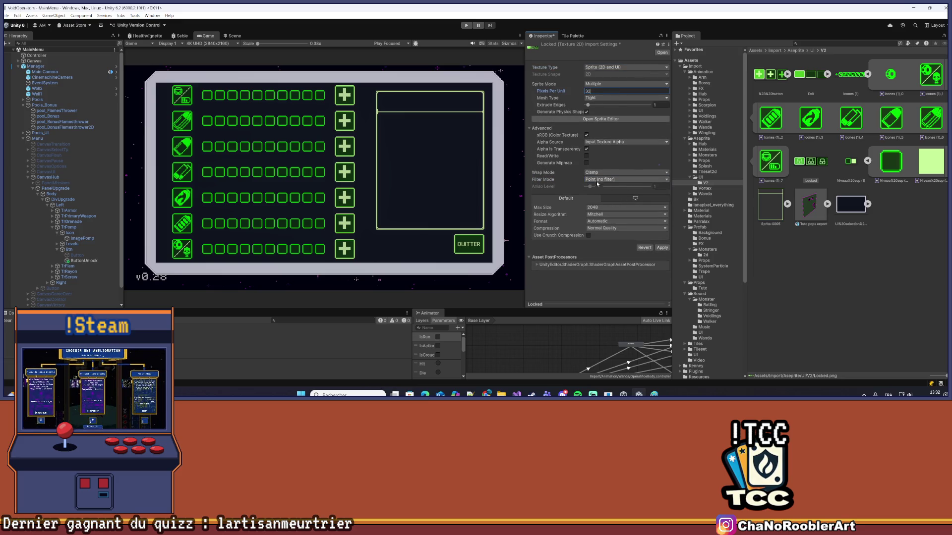
pyautogui.click(604, 179)
pyautogui.click(605, 184)
pyautogui.click(612, 227)
pyautogui.click(609, 234)
pyautogui.click(608, 207)
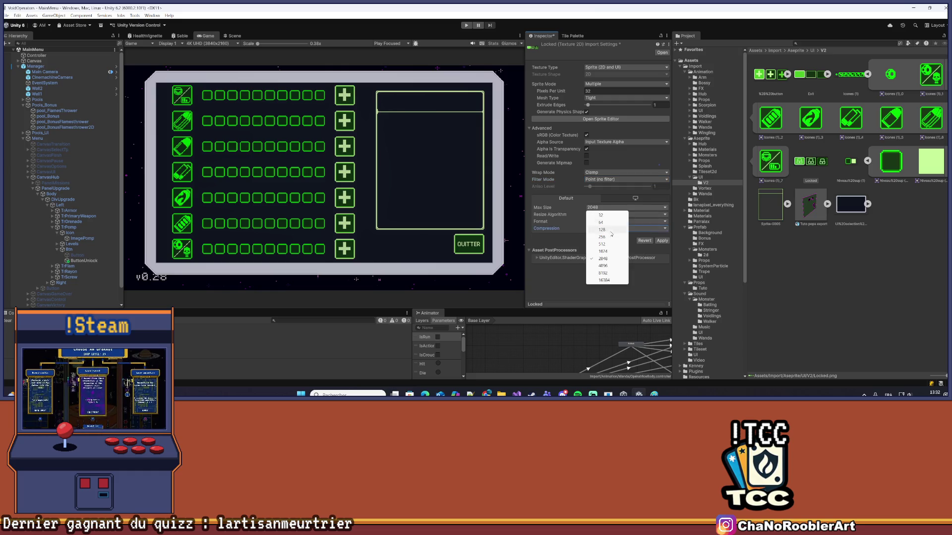
pyautogui.click(607, 280)
pyautogui.click(662, 240)
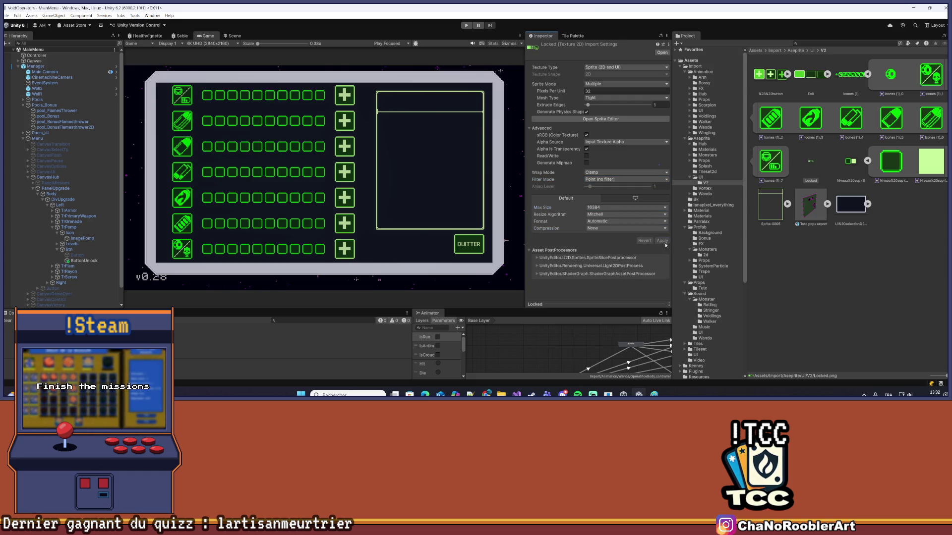
pyautogui.click(600, 119)
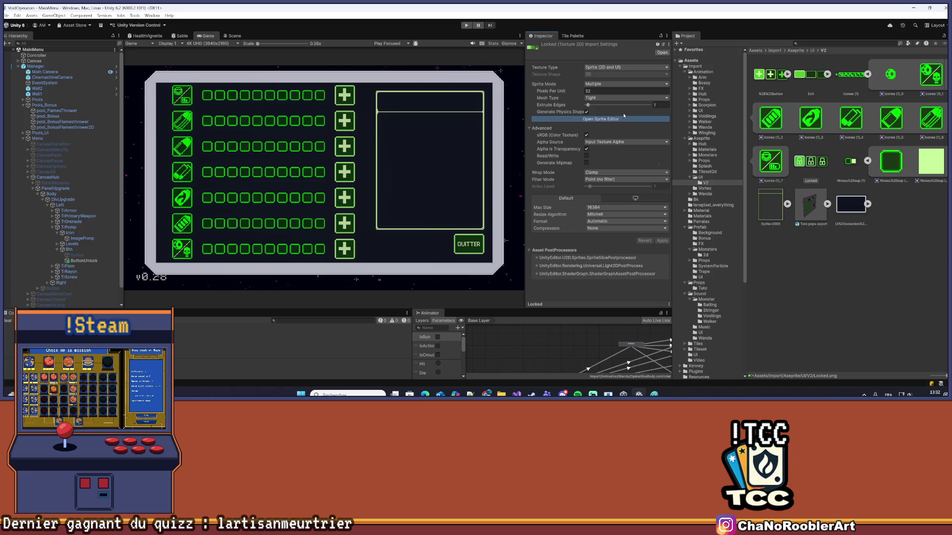
pyautogui.click(184, 52)
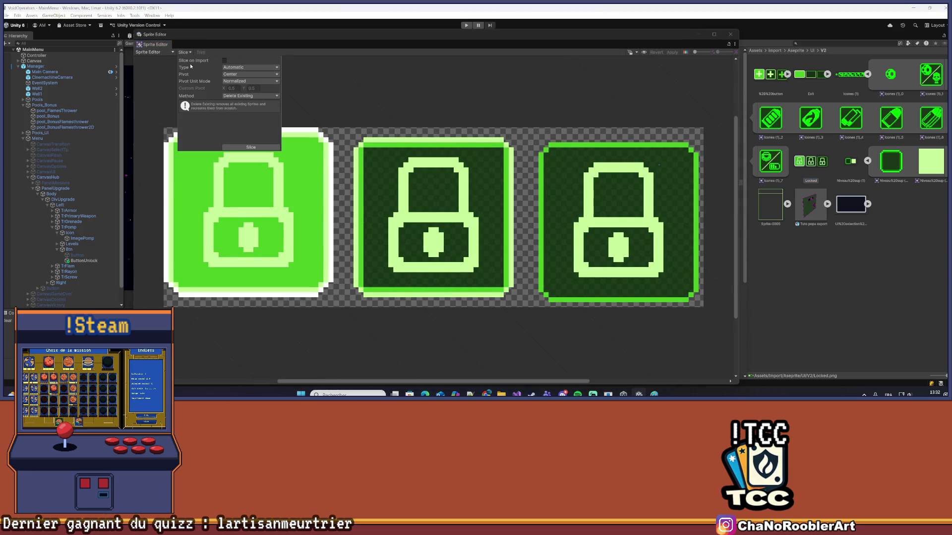
# Slice Locked.png by Grid By Cell Count with 3 columns, then close the Sprite Editor
pyautogui.click(250, 67)
pyautogui.click(253, 89)
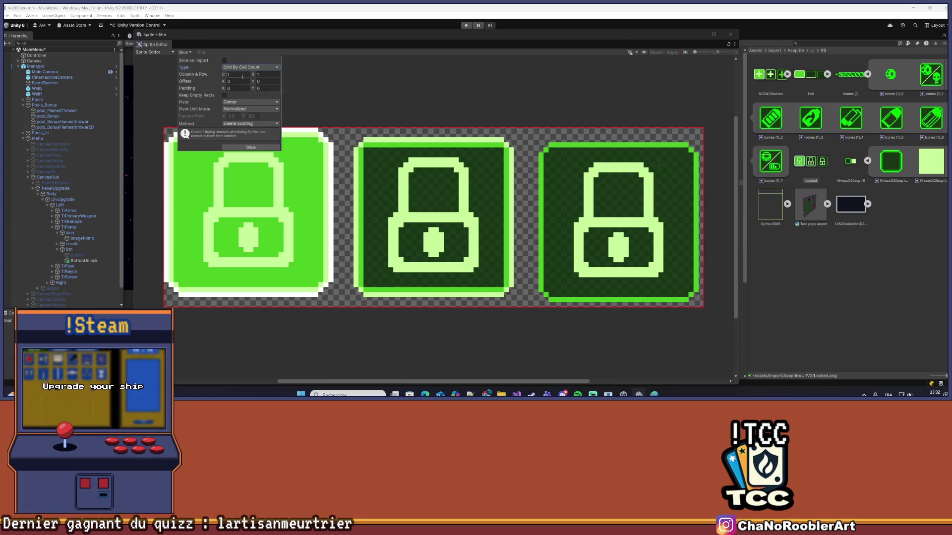
pyautogui.click(240, 74)
pyautogui.write('3')
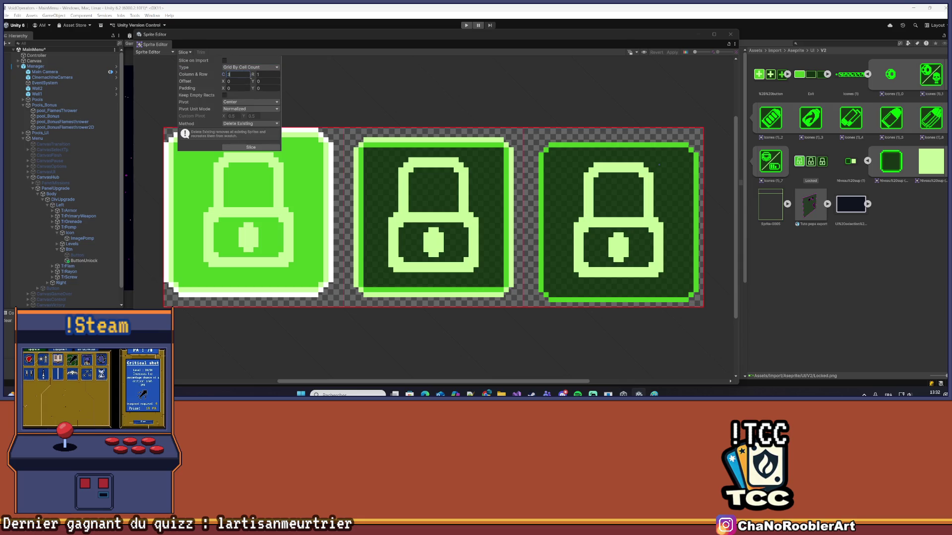
pyautogui.click(249, 148)
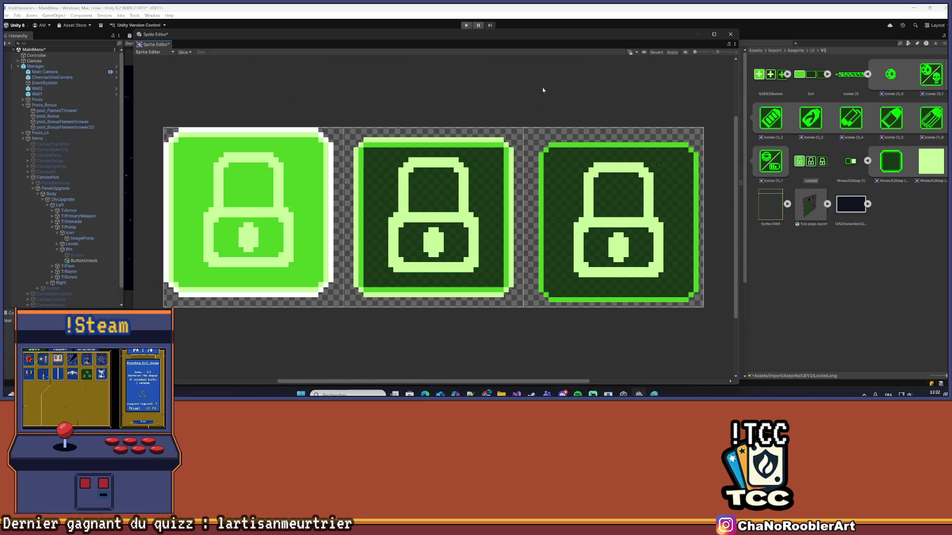
pyautogui.click(730, 34)
# Give ButtonUnlock the Locked_1 source image, with Locked_0 and lock sprites for highlighted and pressed states
pyautogui.click(82, 260)
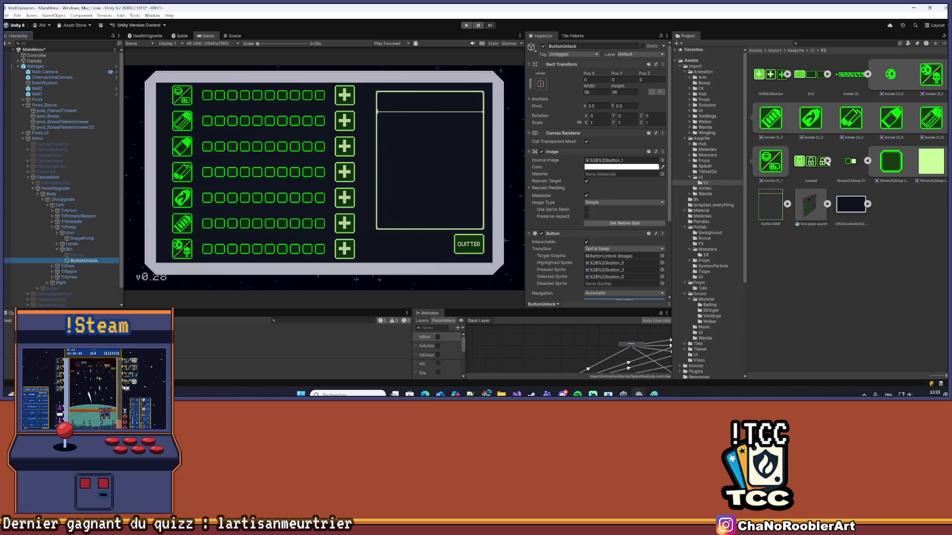
pyautogui.click(826, 161)
pyautogui.moveTo(897, 164); pyautogui.dragTo(617, 161)
pyautogui.scroll(-1, 628, 271)
pyautogui.scroll(-1, 627, 272)
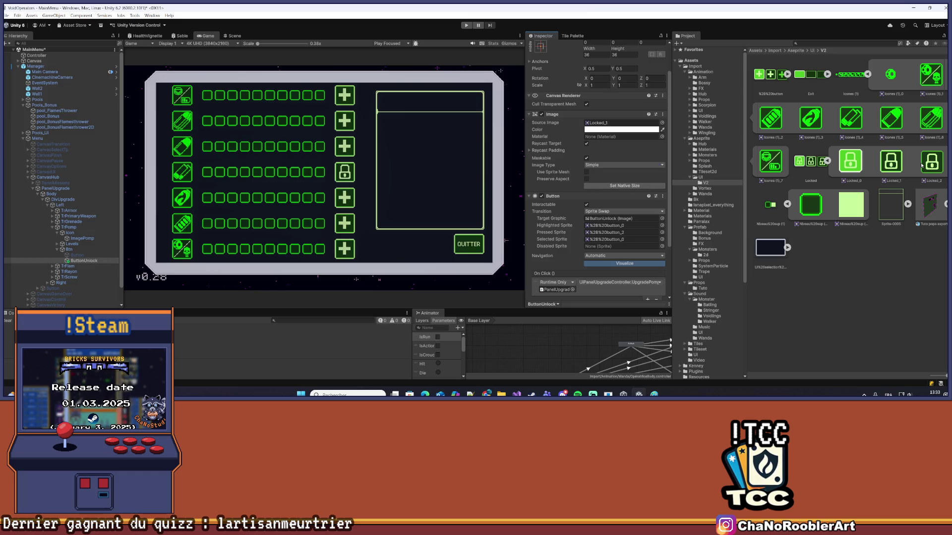
pyautogui.scroll(-3, 611, 213)
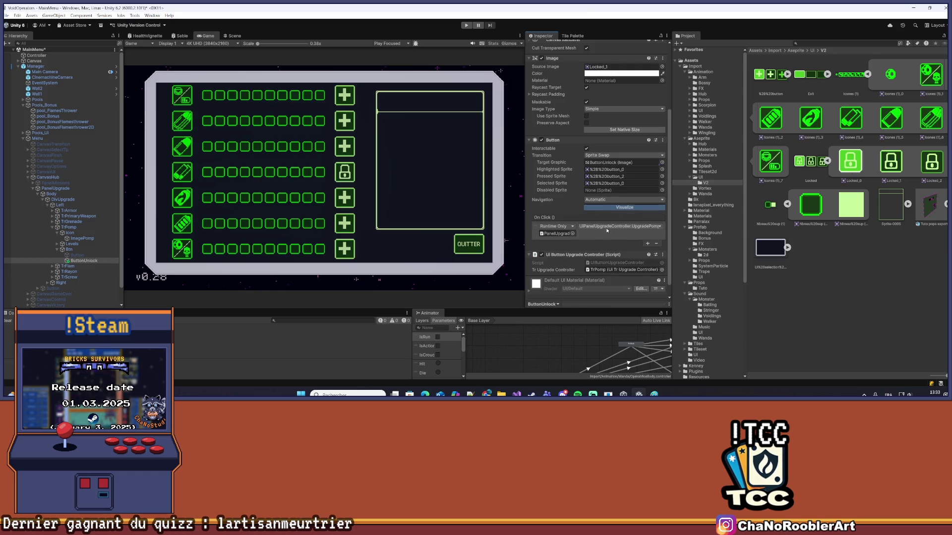
pyautogui.scroll(2, 610, 214)
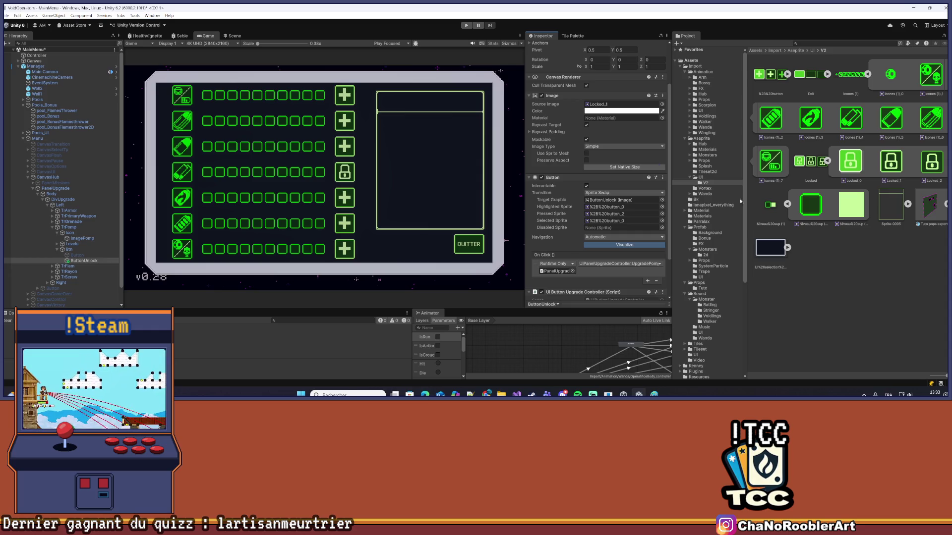
pyautogui.moveTo(851, 162)
pyautogui.mouseDown()
pyautogui.moveTo(723, 195)
pyautogui.moveTo(620, 207)
pyautogui.mouseUp()
pyautogui.moveTo(838, 173); pyautogui.dragTo(617, 222)
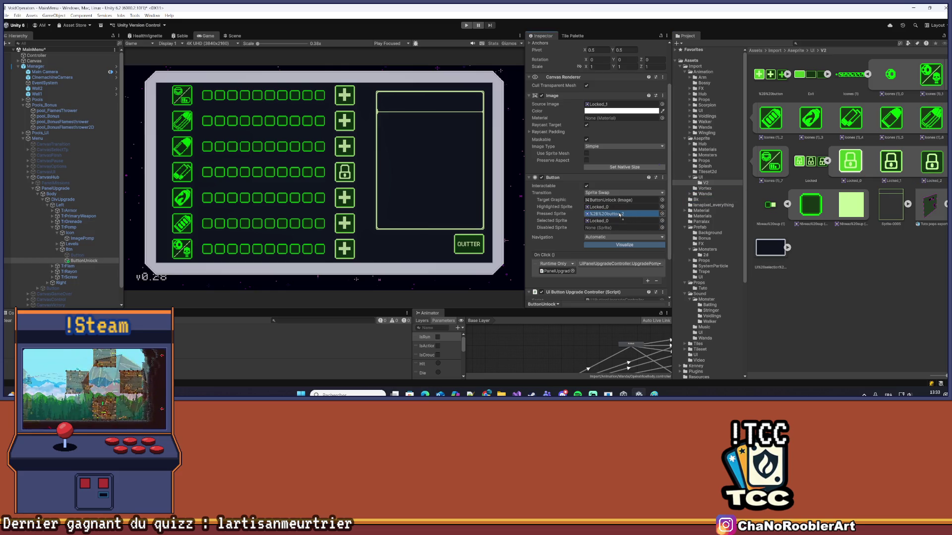
# Apply all prefab overrides on the Manager object, then recheck ButtonUnlock's click action
pyautogui.click(847, 277)
pyautogui.click(83, 261)
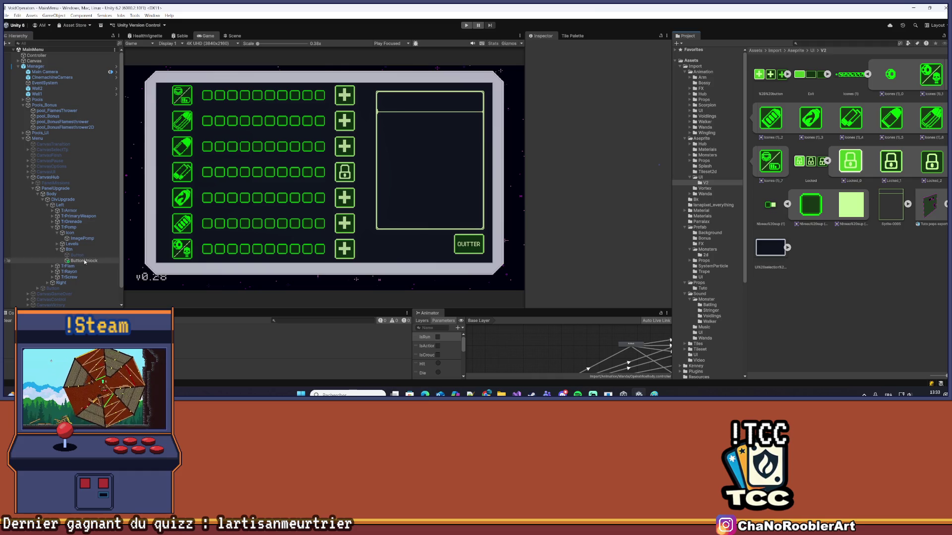
pyautogui.click(36, 66)
pyautogui.click(565, 73)
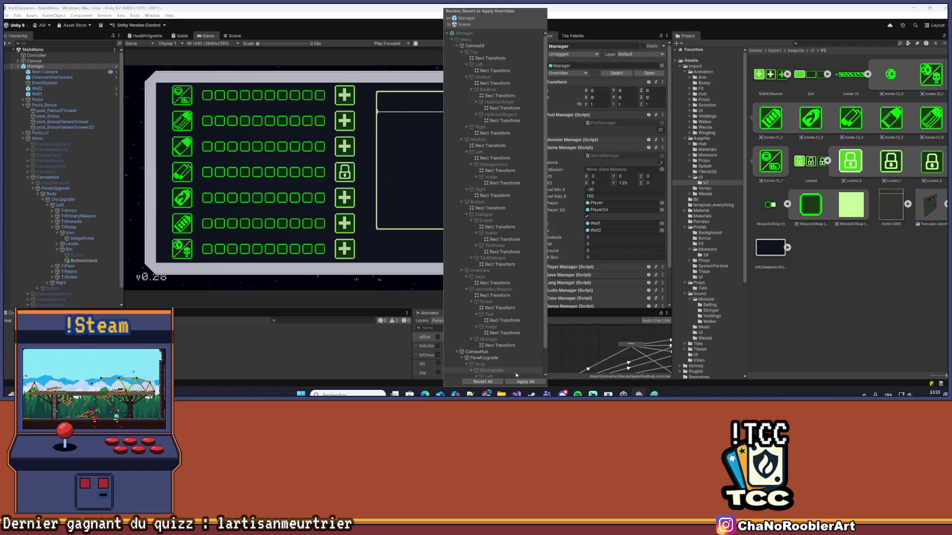
pyautogui.click(517, 382)
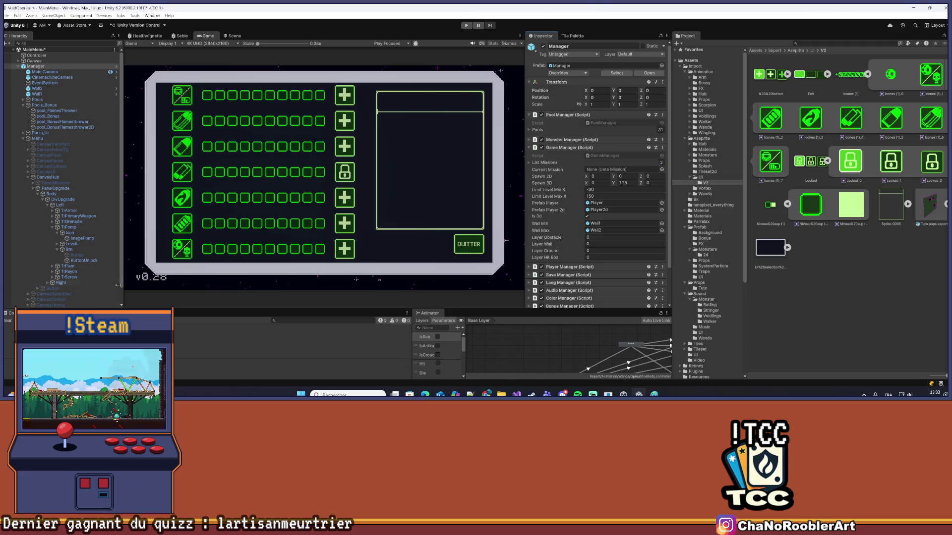
pyautogui.click(83, 260)
pyautogui.scroll(-5, 617, 248)
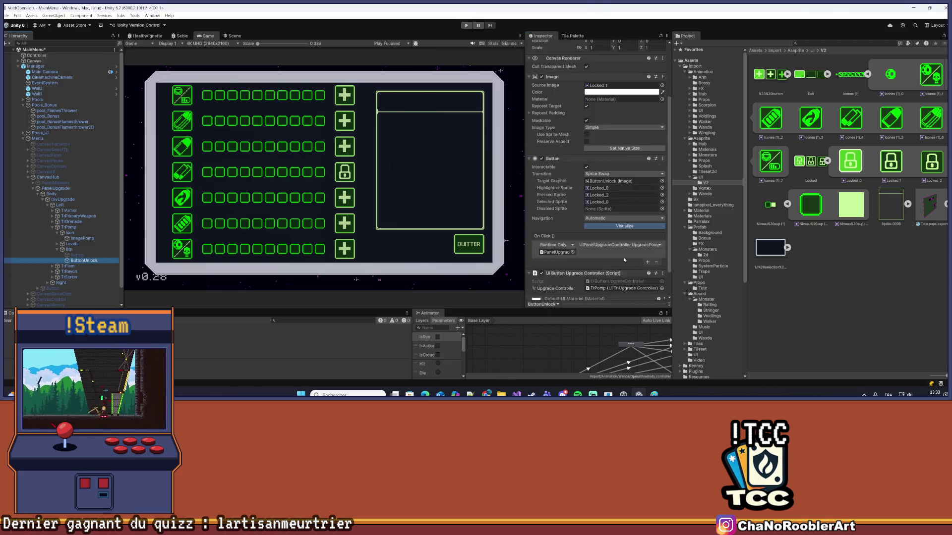
pyautogui.click(516, 394)
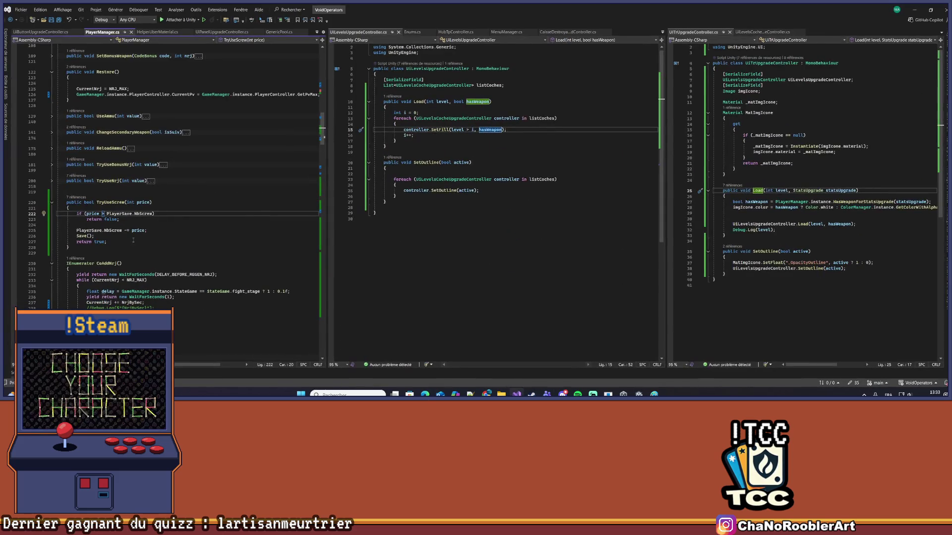
# Remove the line 58 breakpoint and start a public void UnlockPomp() method after UpgradePomp
pyautogui.scroll(2, 198, 198)
pyautogui.hotkey('ctrl', '-')
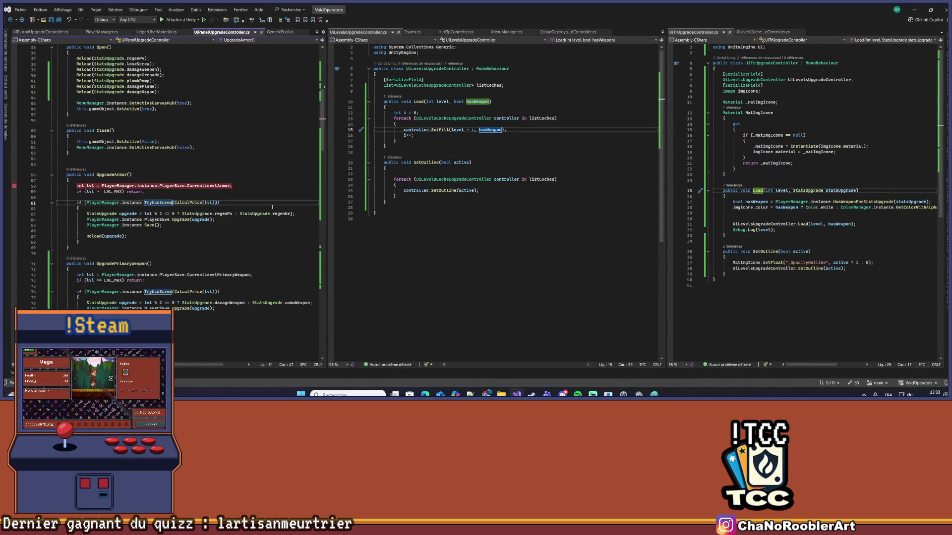
pyautogui.click(77, 186)
pyautogui.press('F9')
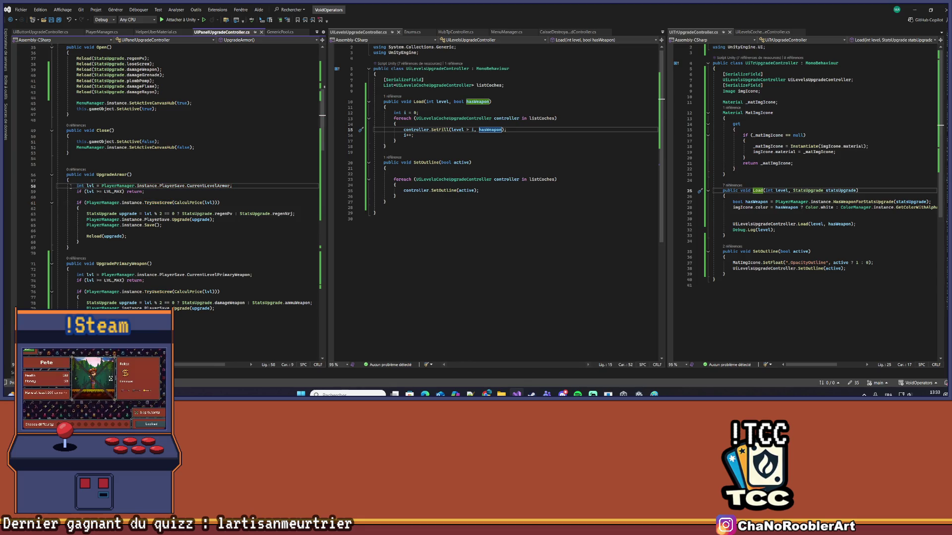
pyautogui.scroll(-5, 78, 185)
pyautogui.scroll(-9, 80, 270)
pyautogui.click(80, 270)
pyautogui.press('Return')
pyautogui.press('Return')
pyautogui.write('p')
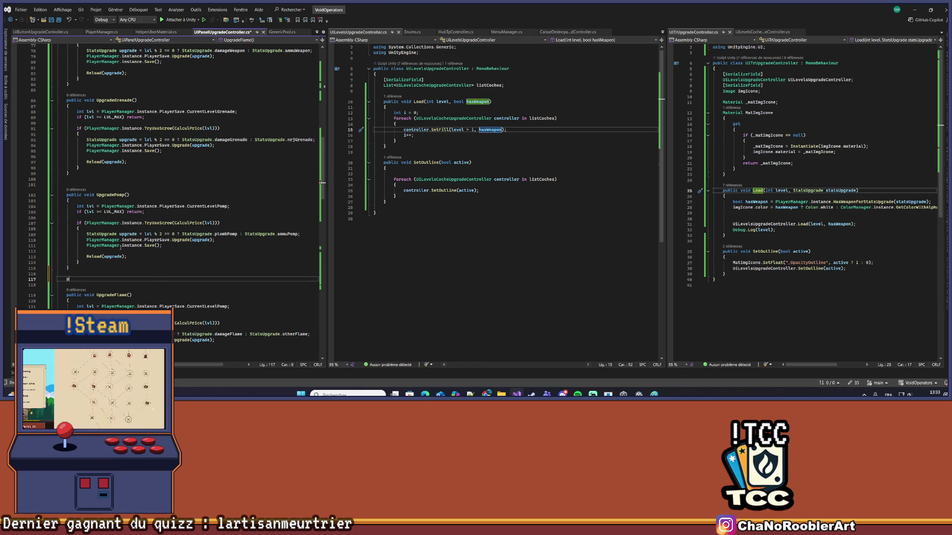
pyautogui.write('ublic void Unlock')
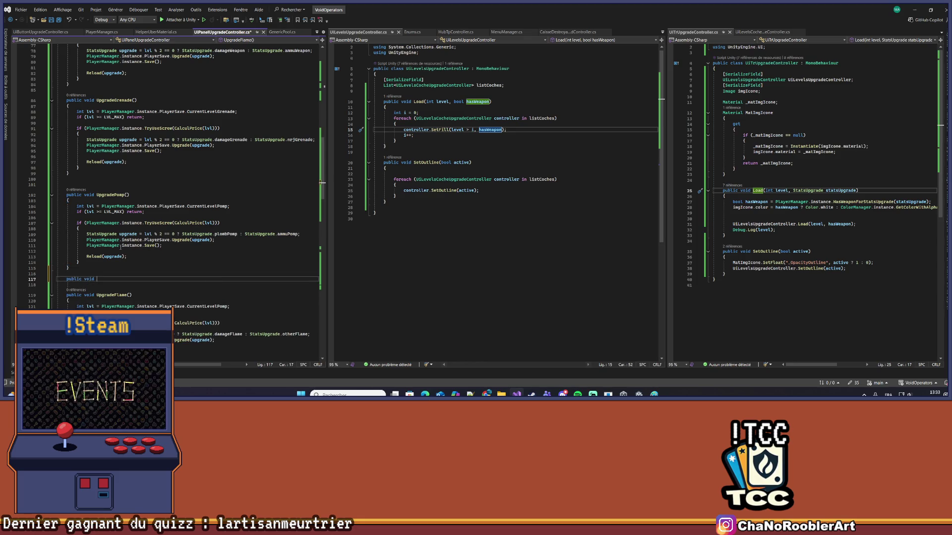
pyautogui.write('P')
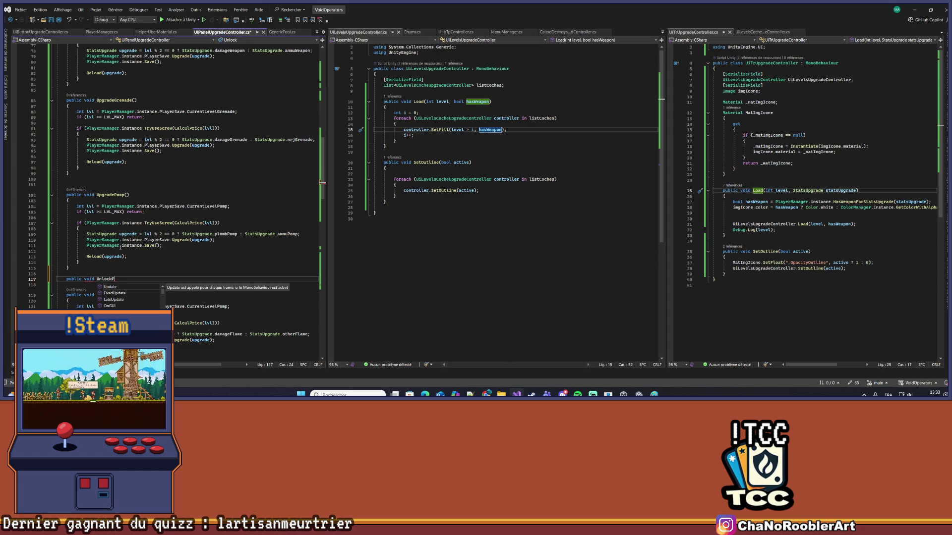
pyautogui.write('omp()')
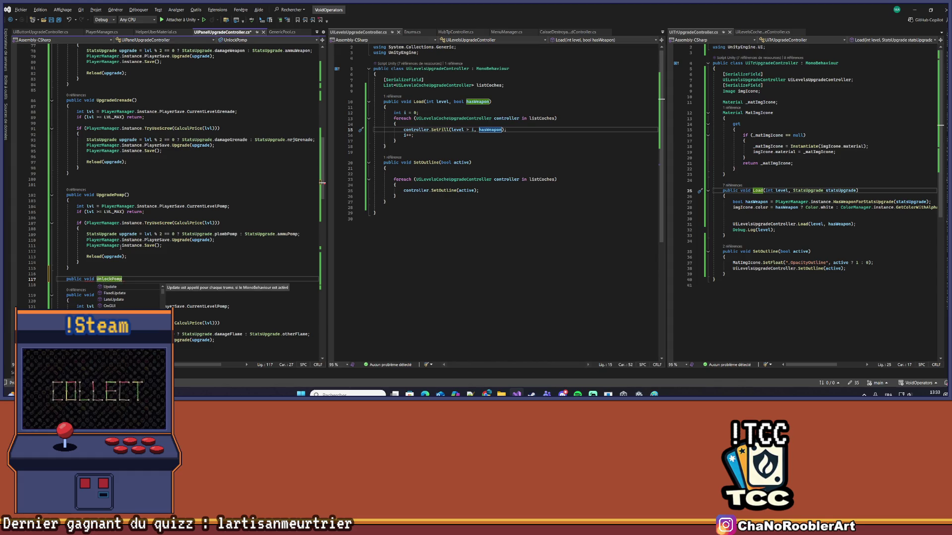
pyautogui.press('Return')
pyautogui.write('{')
pyautogui.press('Return')
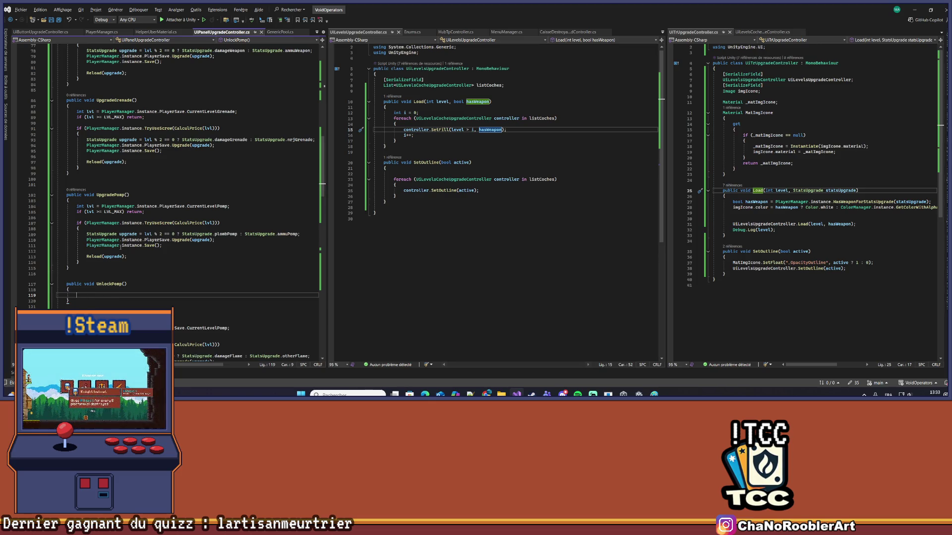
# Copy UpgradePomp's purchase block into the UnlockPomp body
pyautogui.scroll(-2, 119, 232)
pyautogui.moveTo(72, 190); pyautogui.dragTo(97, 231)
pyautogui.hotkey('ctrl', 'c')
pyautogui.click(203, 261)
pyautogui.hotkey('ctrl', 'v')
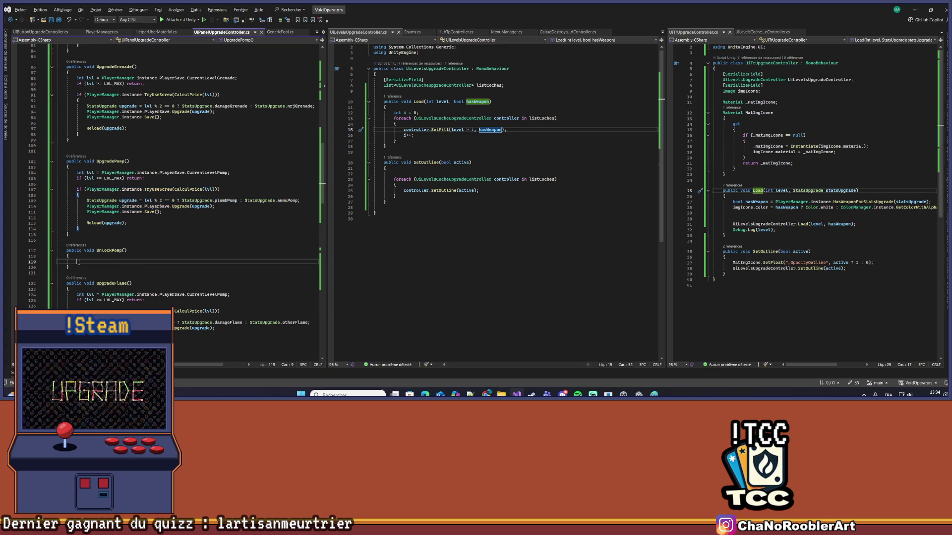
# Replace the TryUseScrew price argument with 0 and save the script
pyautogui.click(203, 261)
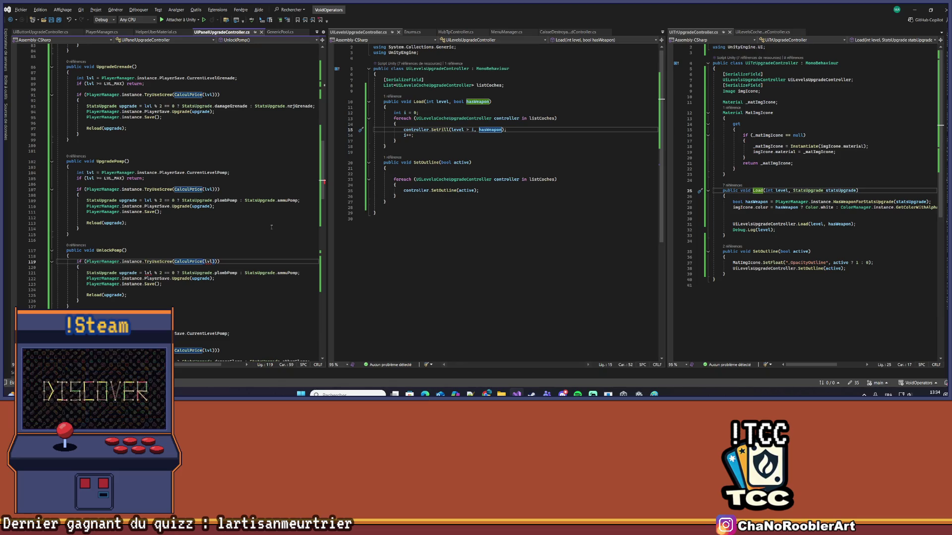
pyautogui.hotkey('shift', 'End')
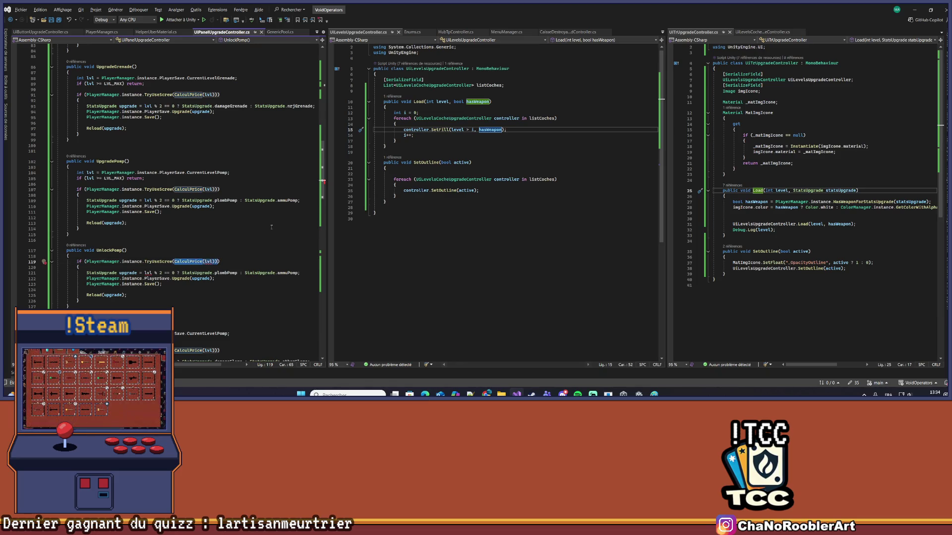
pyautogui.press('Delete')
pyautogui.write('0')
pyautogui.hotkey('ctrl', 's')
pyautogui.hotkey('ctrl', 'z')
pyautogui.hotkey('ctrl', 's')
# Delete the StatsUpgrade declaration line from UnlockPomp
pyautogui.moveTo(57, 273); pyautogui.dragTo(228, 278)
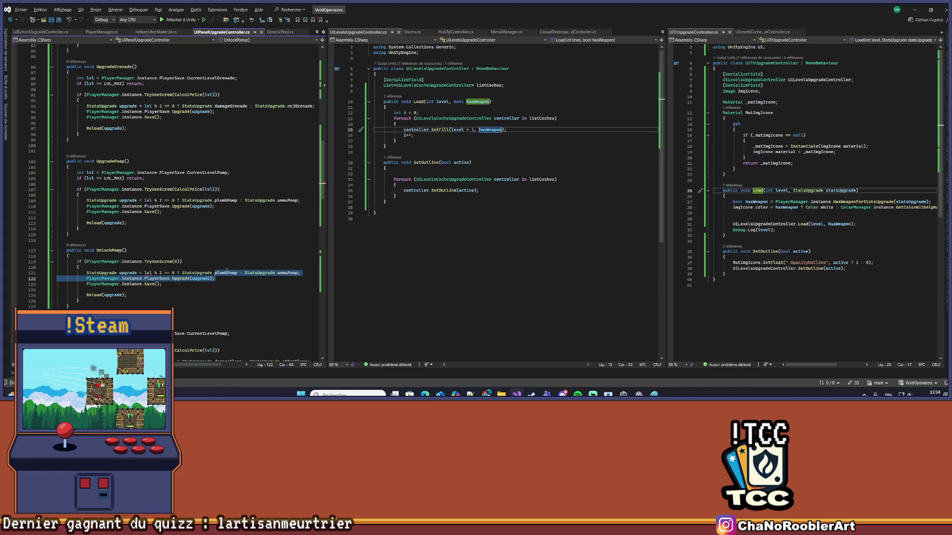
pyautogui.scroll(-2, 231, 268)
pyautogui.moveTo(300, 240)
pyautogui.mouseDown()
pyautogui.moveTo(56, 250)
pyautogui.moveTo(302, 239)
pyautogui.mouseUp()
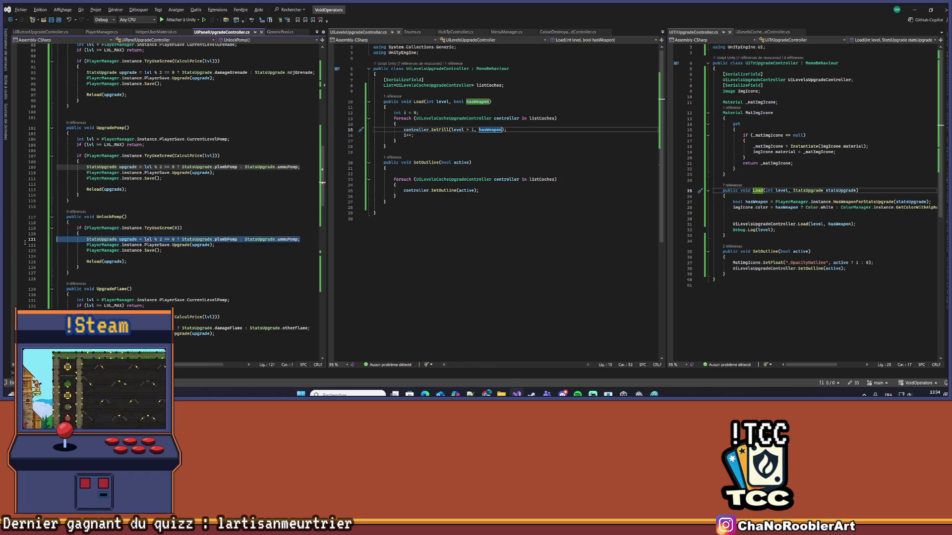
pyautogui.press('Delete')
pyautogui.click(153, 252)
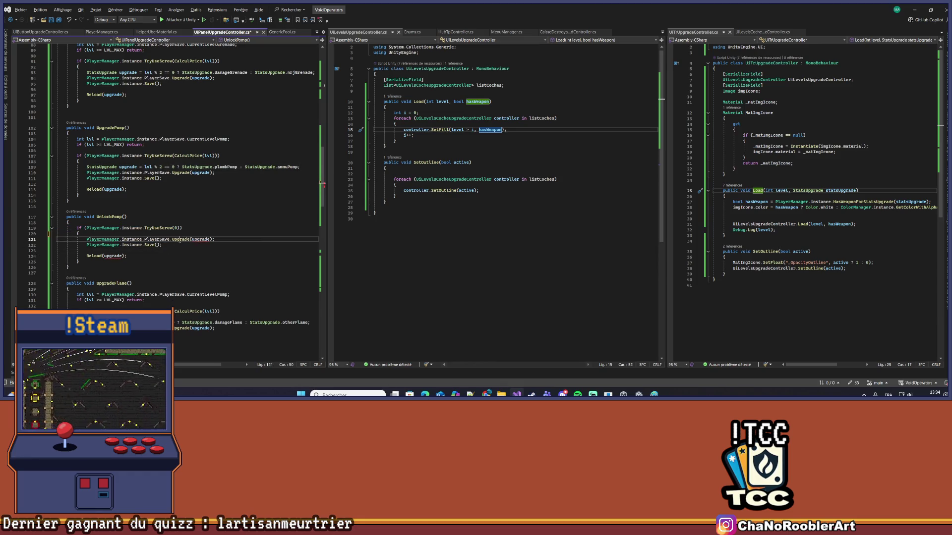
pyautogui.click(181, 240)
# Go to the Upgrade definition in PlayerManager and inspect the method
pyautogui.press('F12')
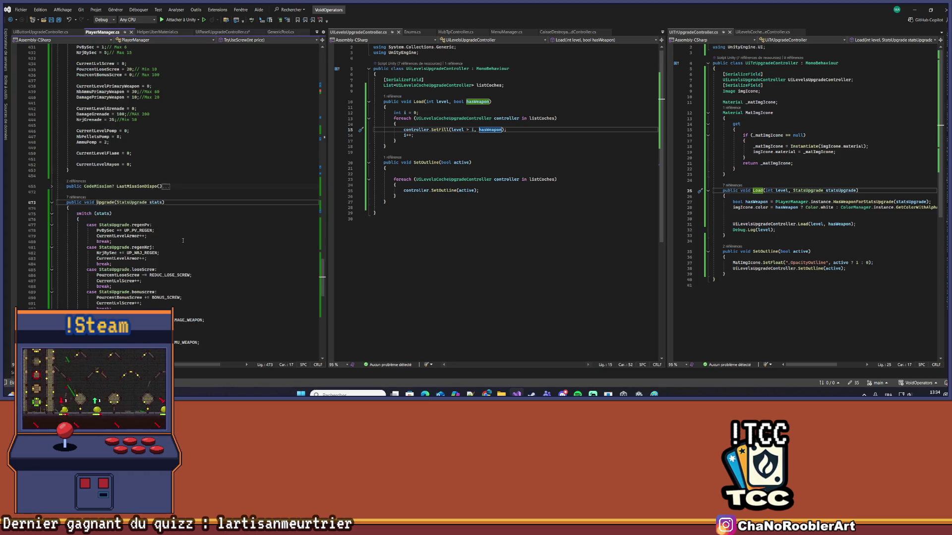
pyautogui.click(49, 119)
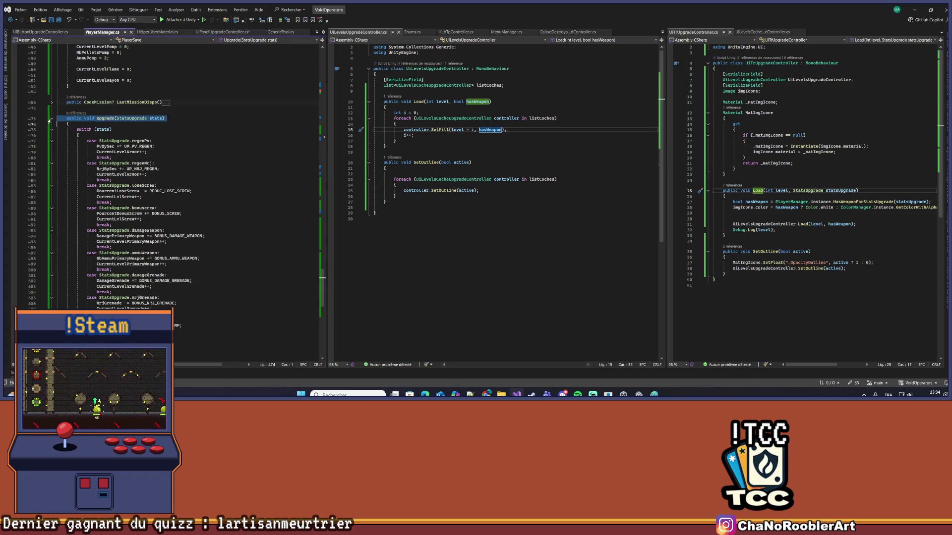
pyautogui.scroll(15, 150, 188)
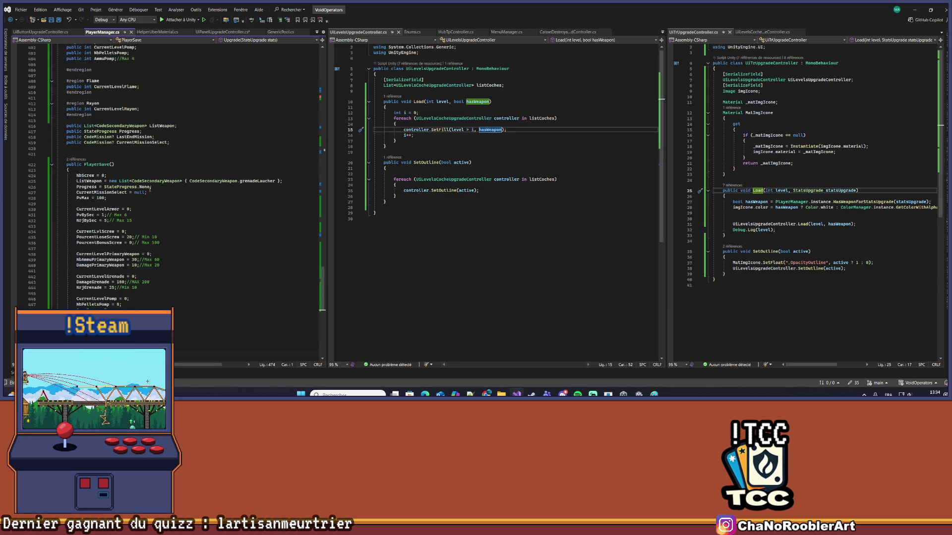
pyautogui.scroll(-7, 148, 189)
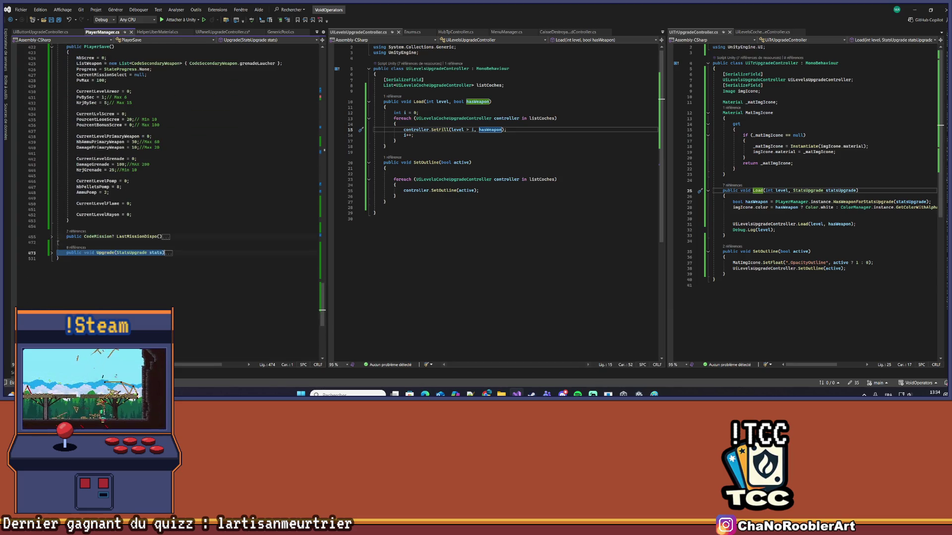
pyautogui.click(52, 253)
pyautogui.scroll(-12, 83, 271)
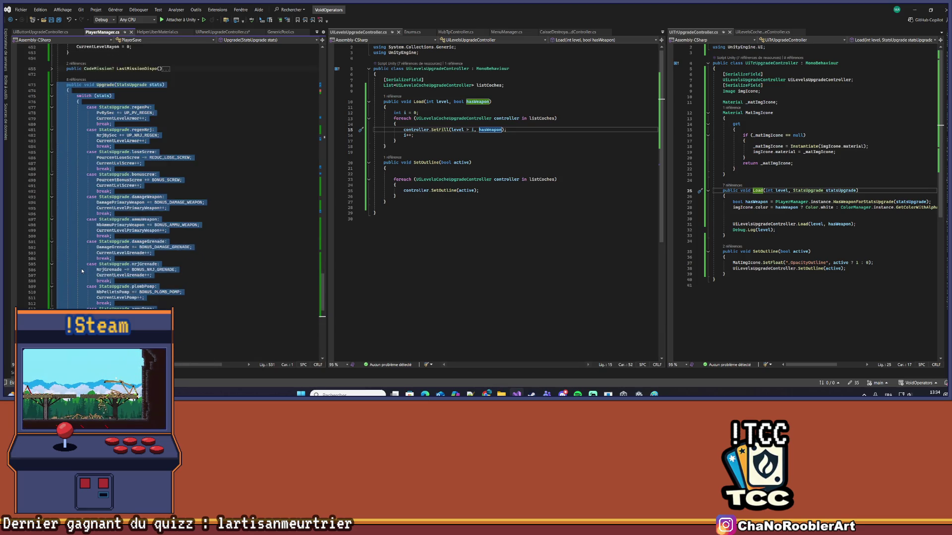
pyautogui.scroll(7, 70, 257)
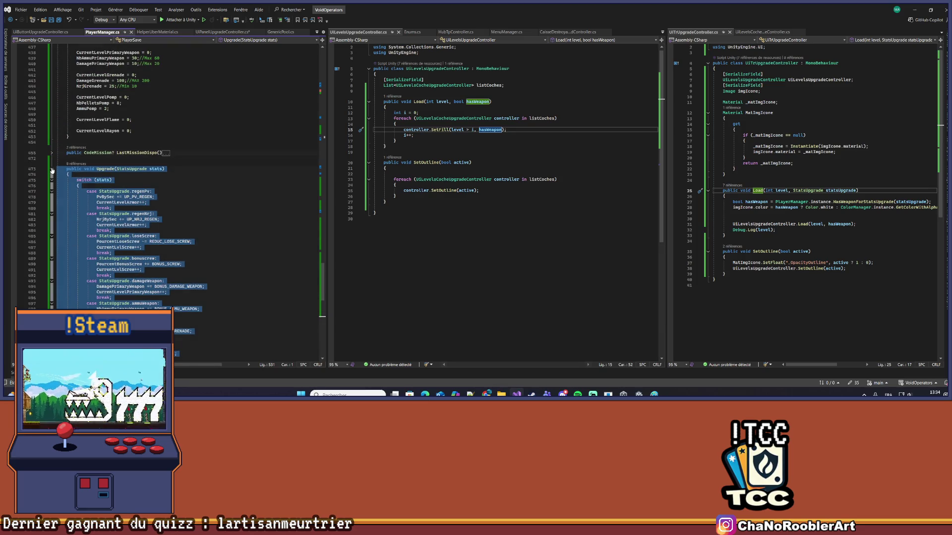
pyautogui.click(51, 169)
pyautogui.scroll(2, 87, 199)
# Declare public void Unlock(CodeSecondaryWeapon code) in PlayerManager
pyautogui.press('Return')
pyautogui.press('Return')
pyautogui.write('public ')
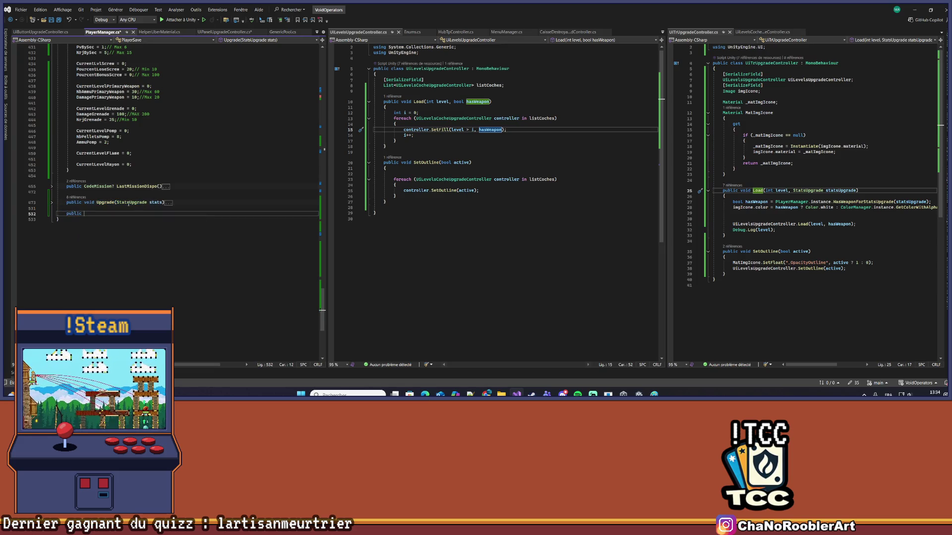
pyautogui.write('void Unlock(')
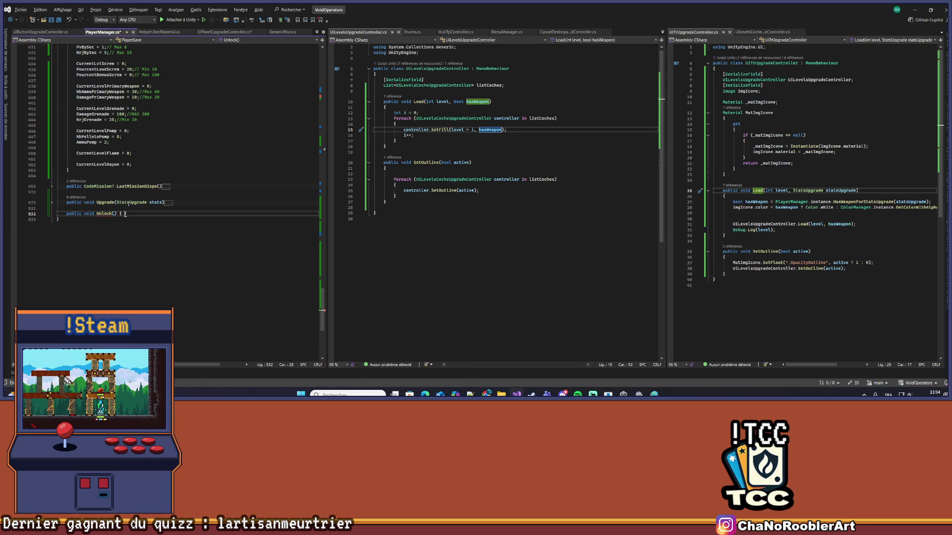
pyautogui.write('Code')
pyautogui.write('Sec')
pyautogui.press('Tab')
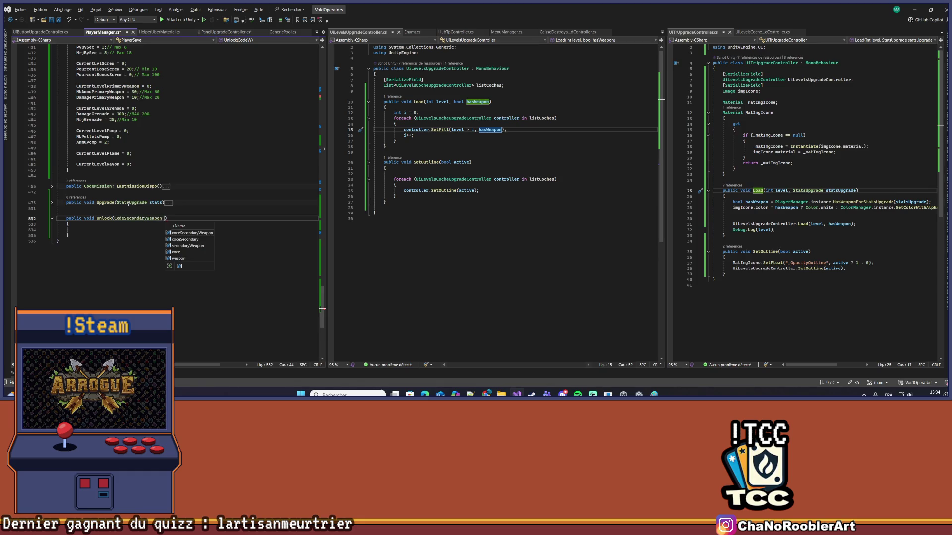
pyautogui.write('code')
pyautogui.press('Down')
pyautogui.press('Down')
# Fill the Unlock body with ListWeapon.Add(code);
pyautogui.scroll(7, 158, 139)
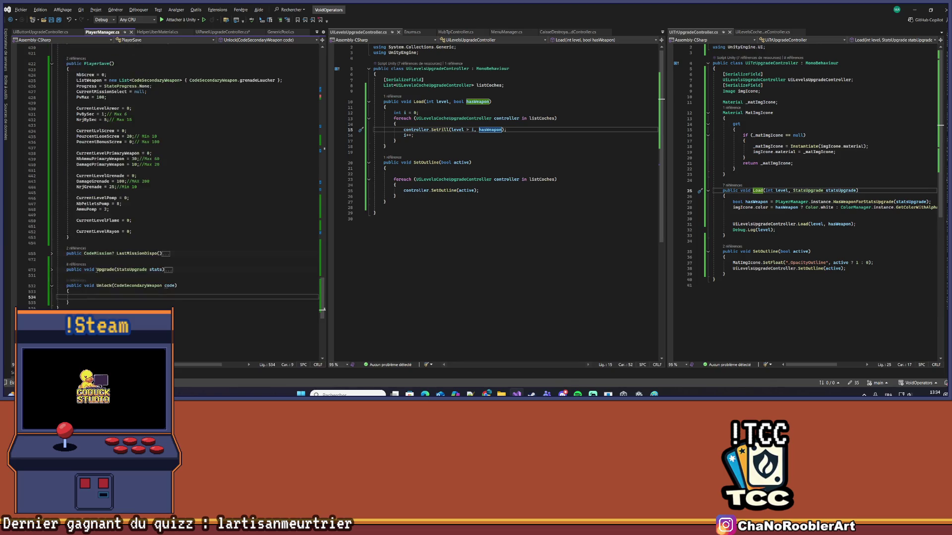
pyautogui.doubleClick(82, 131)
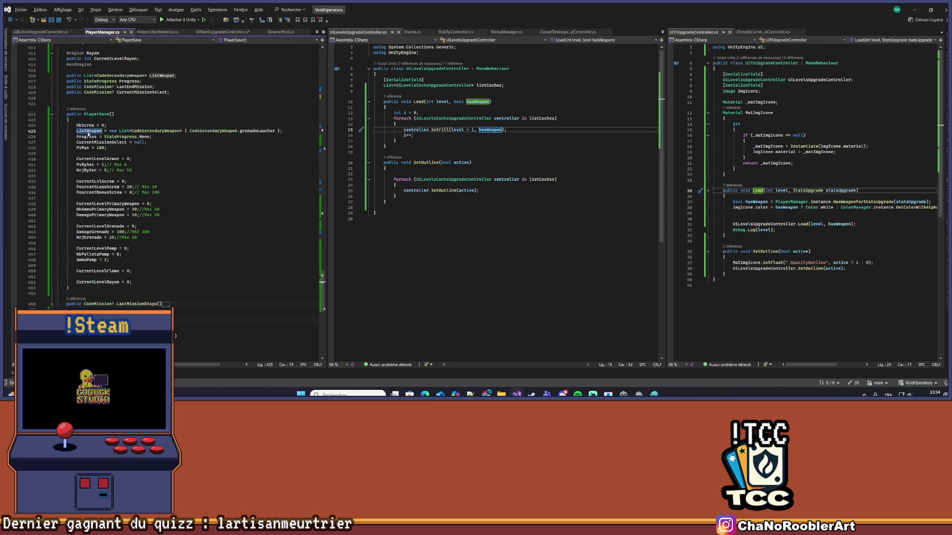
pyautogui.scroll(-5, 103, 259)
pyautogui.click(103, 264)
pyautogui.hotkey('ctrl', 'v')
pyautogui.write('.Add')
pyautogui.write('(code')
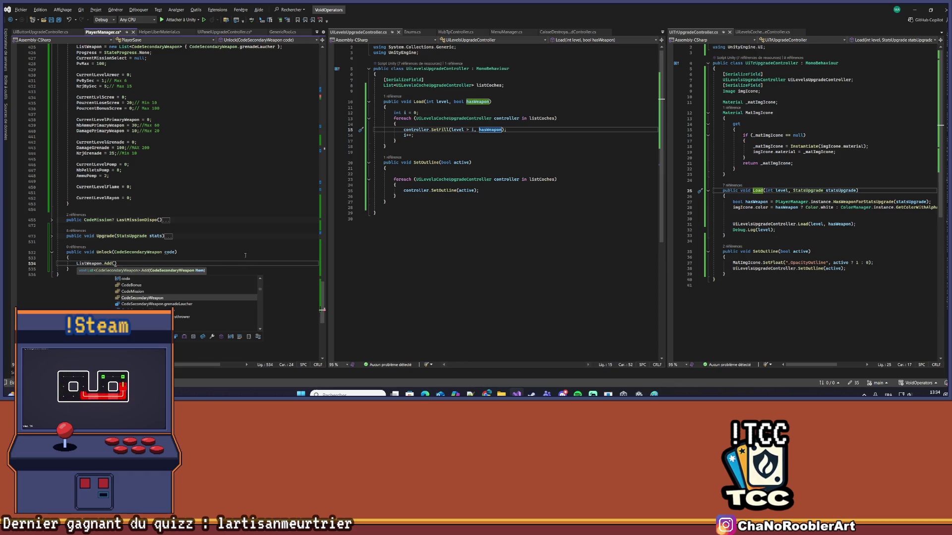
pyautogui.write(');')
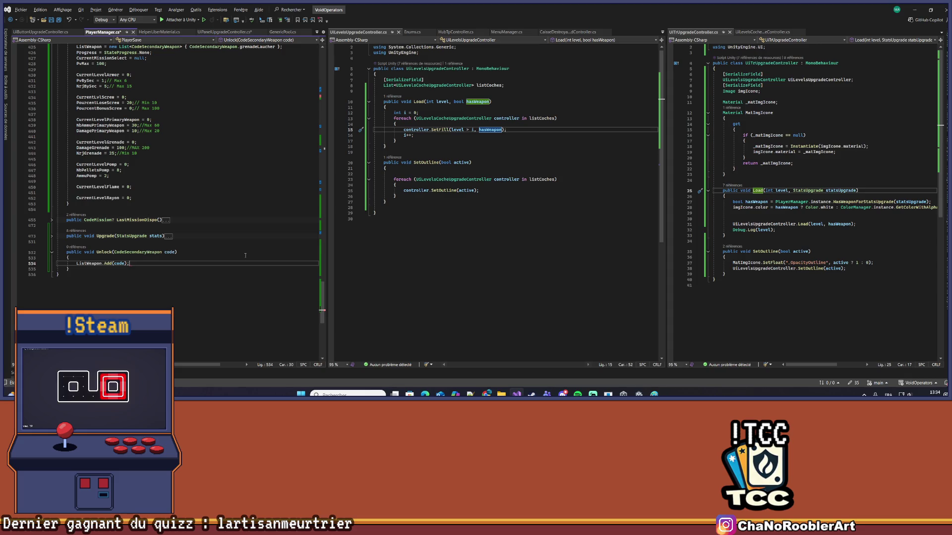
pyautogui.hotkey('ctrl', '-')
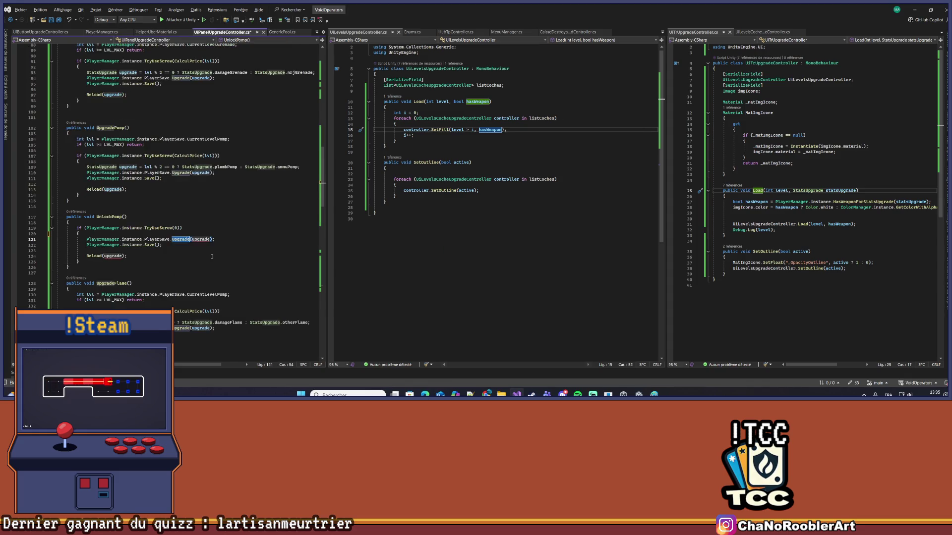
# Change UnlockPomp's upgrade call to Unlock(CodeSecondaryWeapon.pomp)
pyautogui.write('Unl')
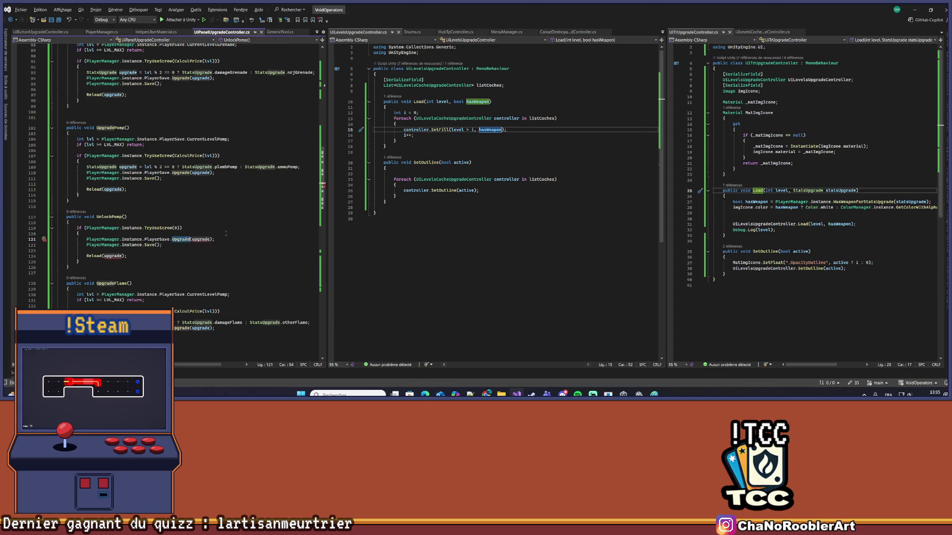
pyautogui.press('Tab')
pyautogui.press('Right')
pyautogui.hotkey('ctrl', 'Delete')
pyautogui.write('Code')
pyautogui.press('Down')
pyautogui.press('Down')
pyautogui.press('Down')
pyautogui.write('.p')
pyautogui.press('Tab')
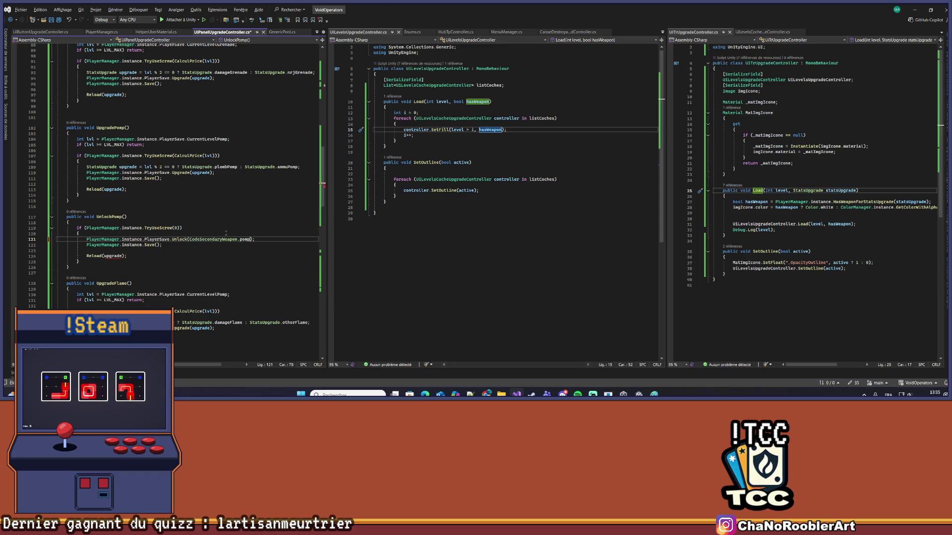
pyautogui.press('Down')
pyautogui.press('Down')
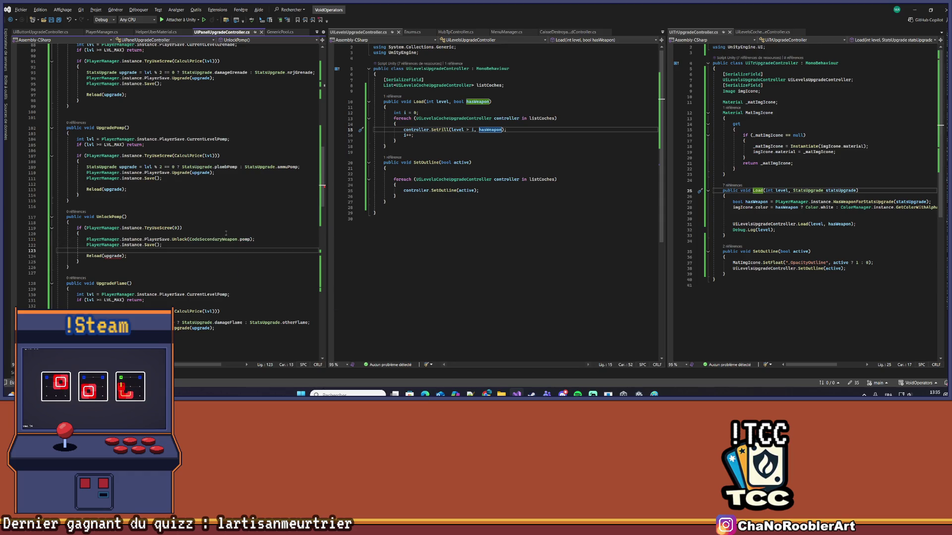
# Set the Reload call's argument to StatsUpgrade.plombPomp
pyautogui.scroll(-5, 174, 240)
pyautogui.click(101, 172)
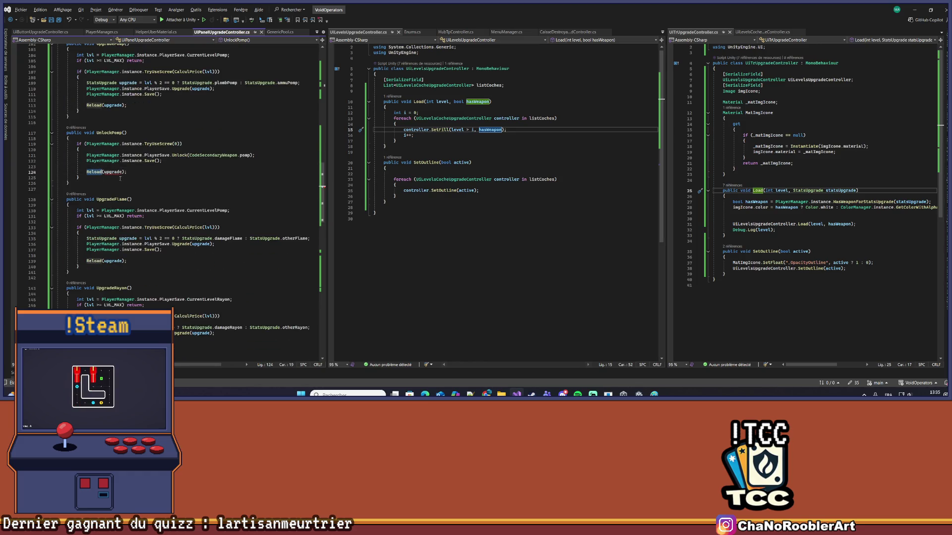
pyautogui.scroll(-1, 152, 255)
pyautogui.scroll(-8, 151, 253)
pyautogui.scroll(-9, 140, 265)
pyautogui.scroll(2, 139, 265)
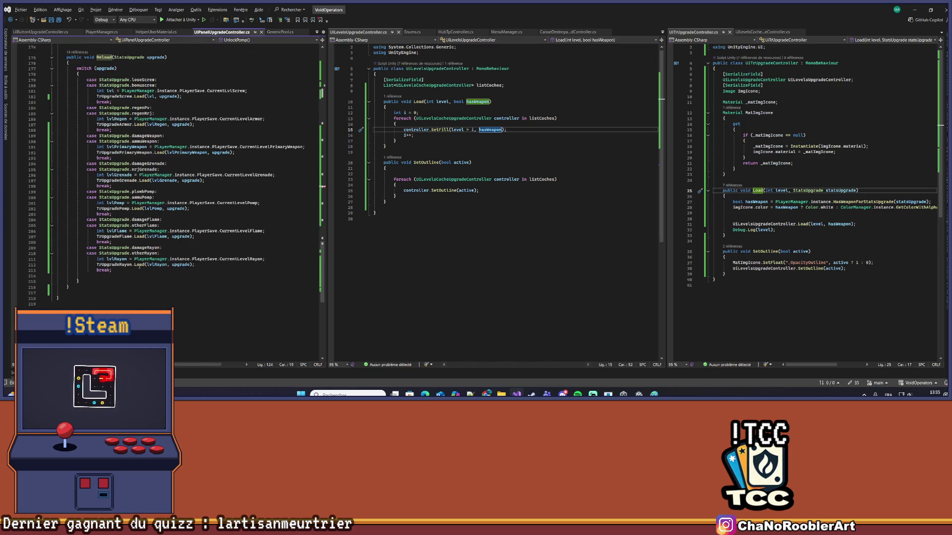
pyautogui.scroll(-2, 149, 255)
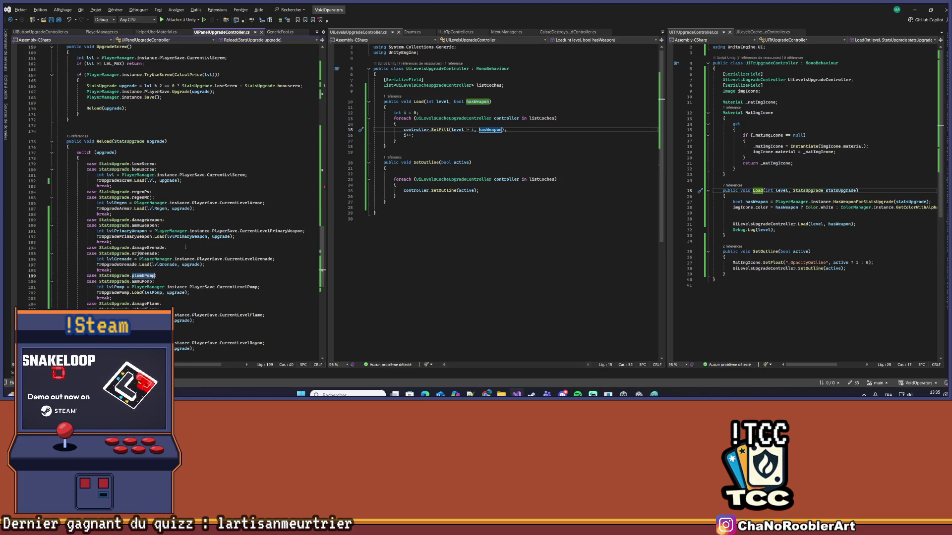
pyautogui.scroll(13, 99, 246)
pyautogui.scroll(7, 110, 223)
pyautogui.doubleClick(113, 188)
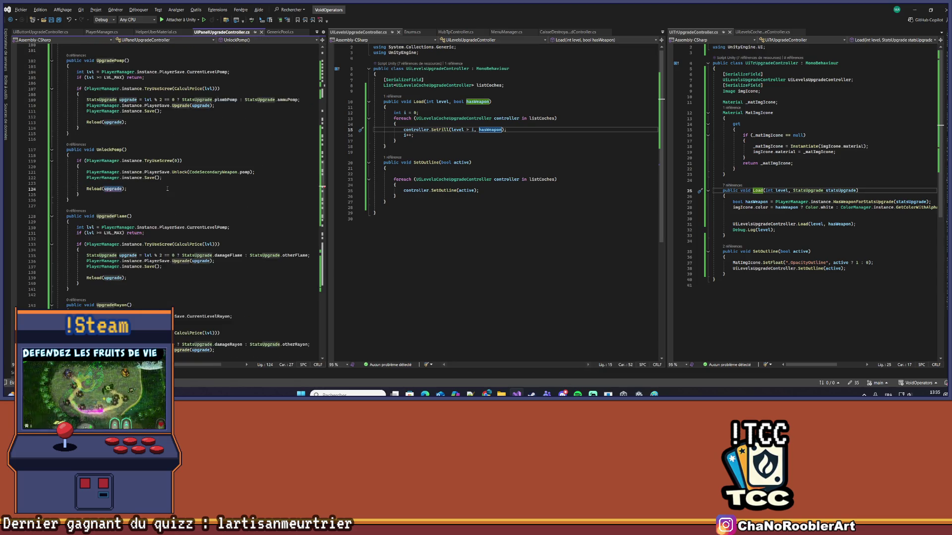
pyautogui.write('StatsUpgrade?.')
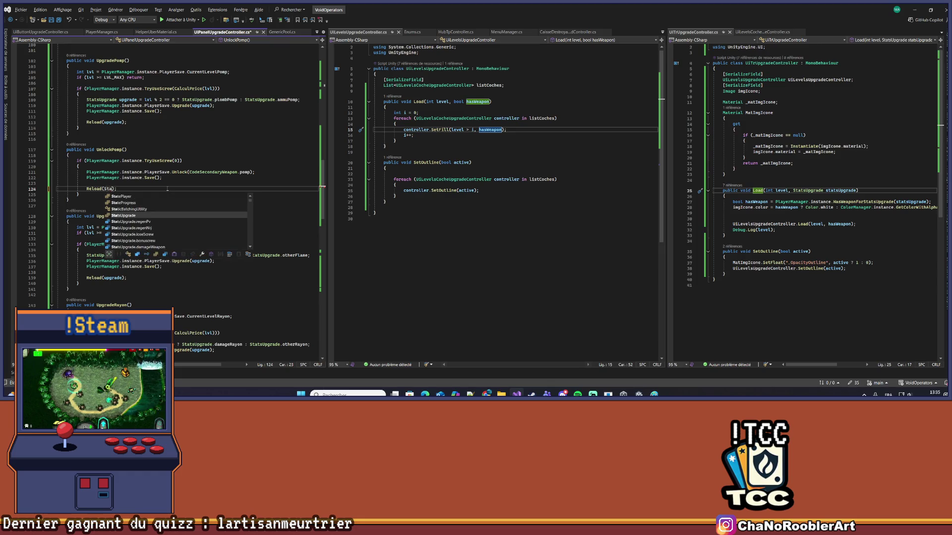
pyautogui.write('.plombPomp')
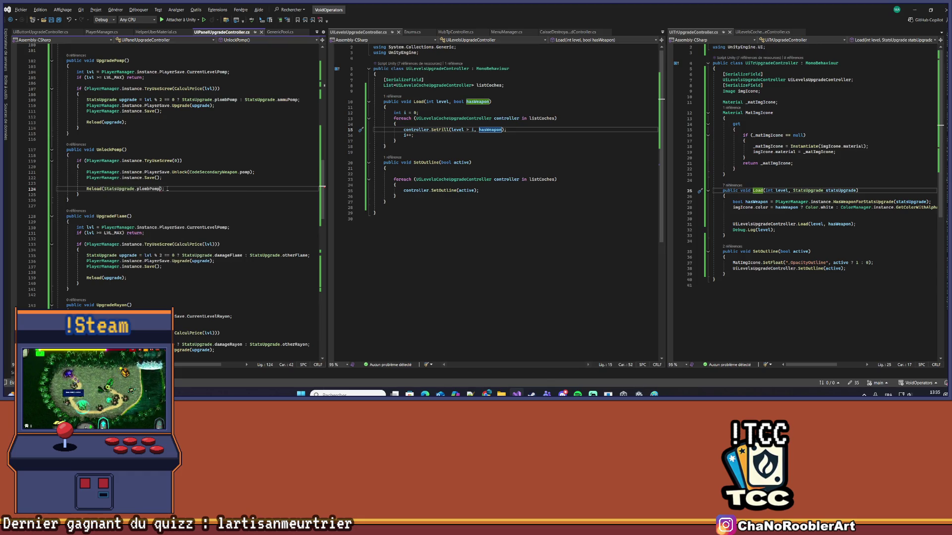
pyautogui.press('End')
pyautogui.hotkey('shift', 'Up')
pyautogui.click(170, 179)
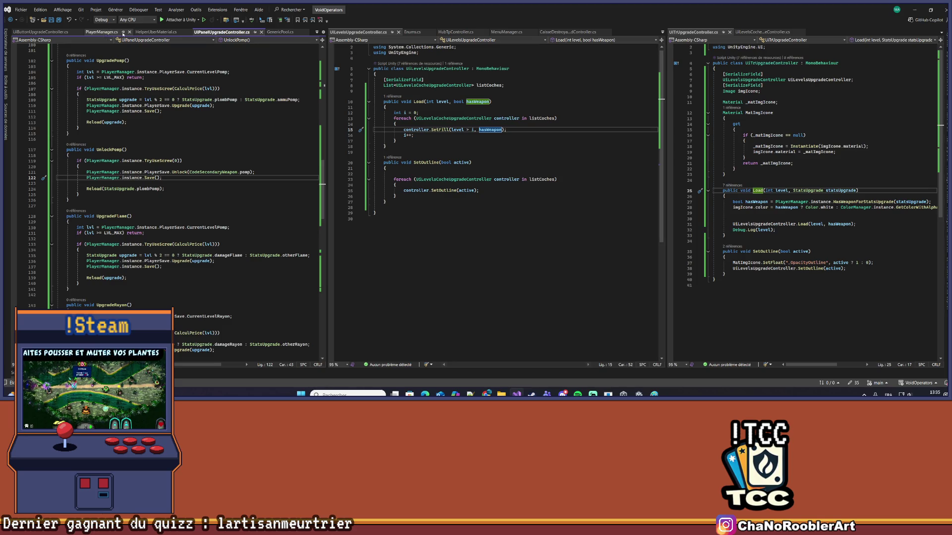
pyautogui.hotkey('alt', 'Tab')
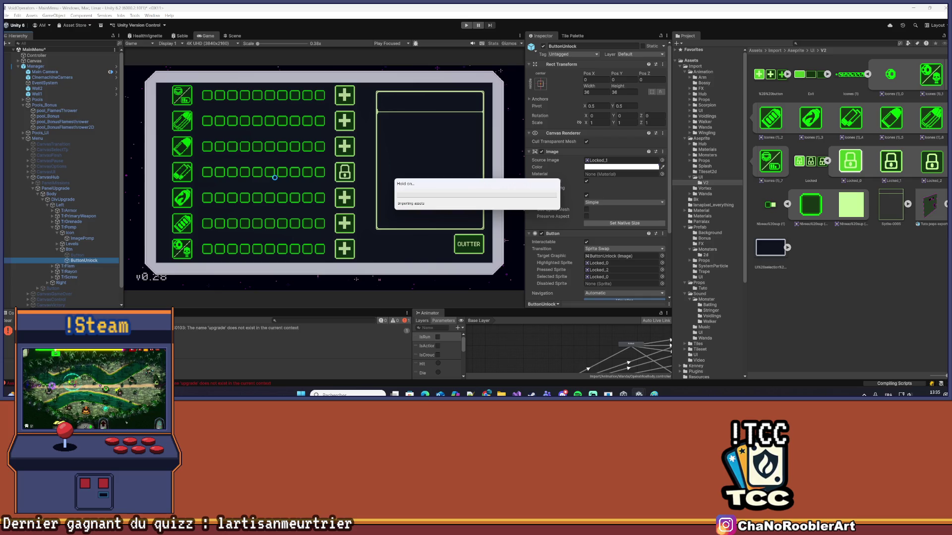
# Set ButtonUnlock's On Click event to call UiPanelUpgradeController.UnlockPomp
pyautogui.click(6, 321)
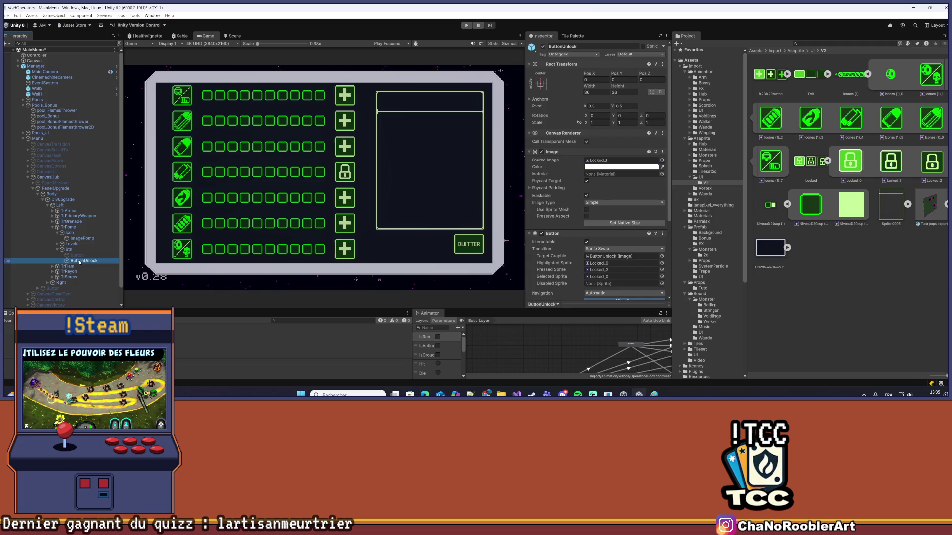
pyautogui.scroll(-5, 580, 199)
pyautogui.click(620, 212)
pyautogui.moveTo(608, 259)
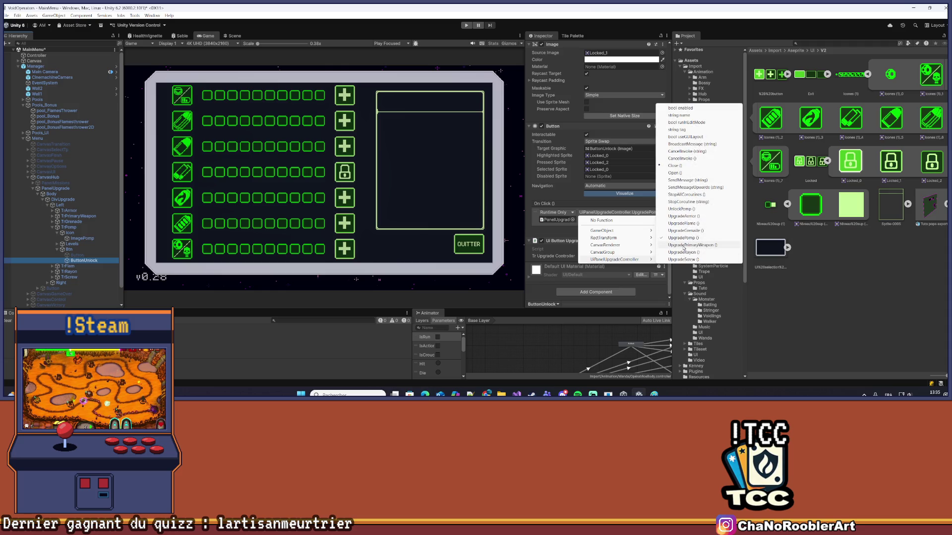
pyautogui.click(675, 209)
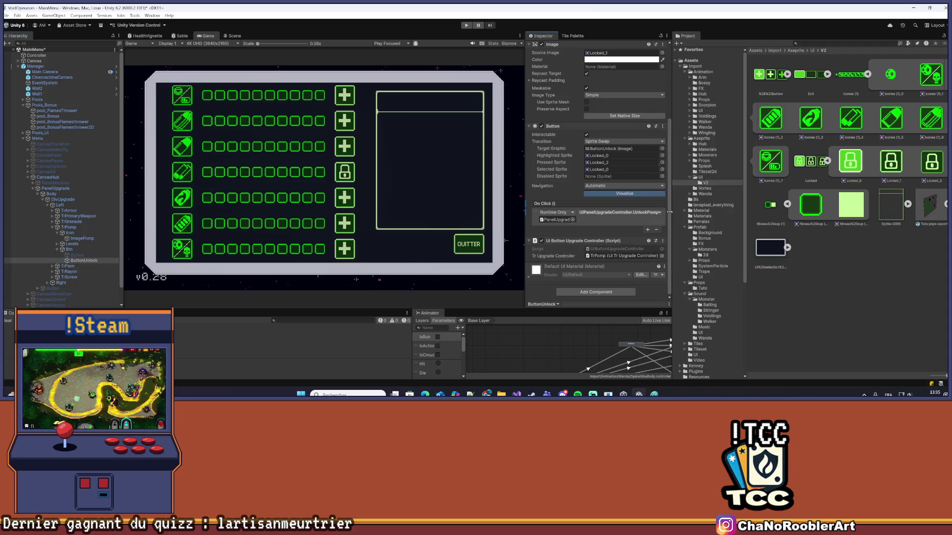
# Hide ButtonUnlock and show the plus Button on the Pomp row
pyautogui.click(541, 44)
pyautogui.click(69, 249)
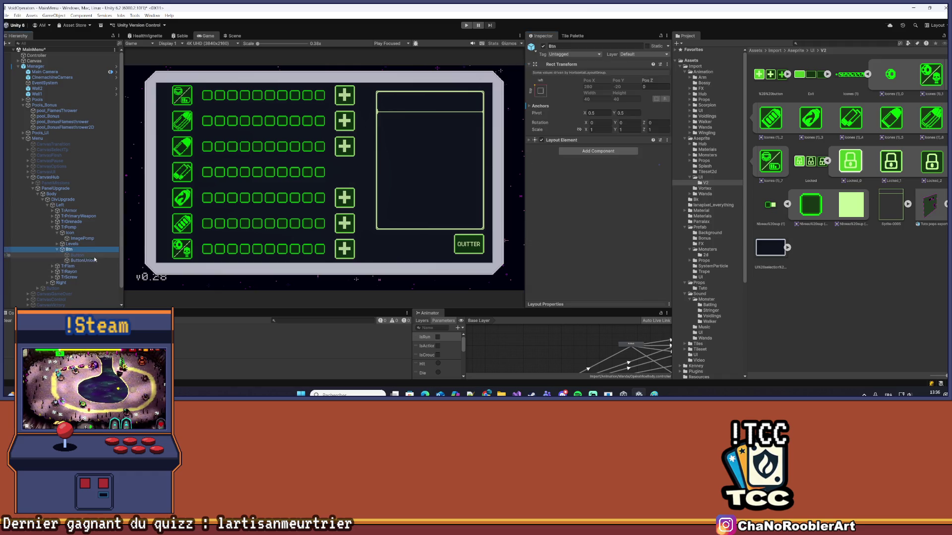
pyautogui.click(94, 260)
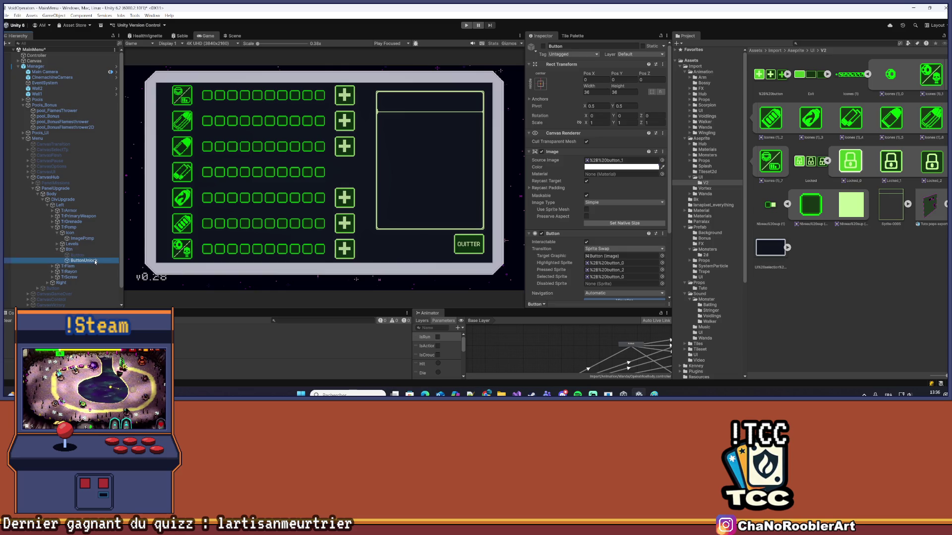
pyautogui.click(541, 151)
pyautogui.click(543, 47)
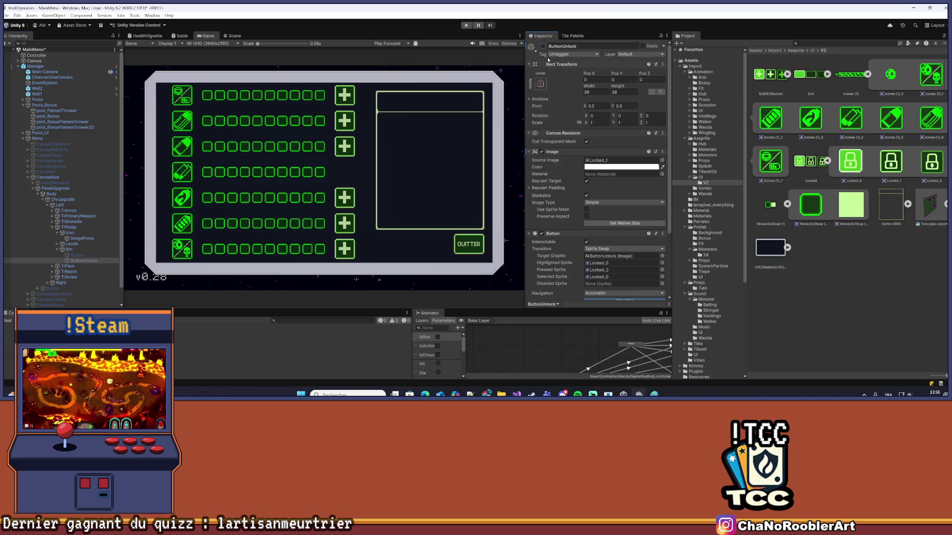
pyautogui.click(77, 255)
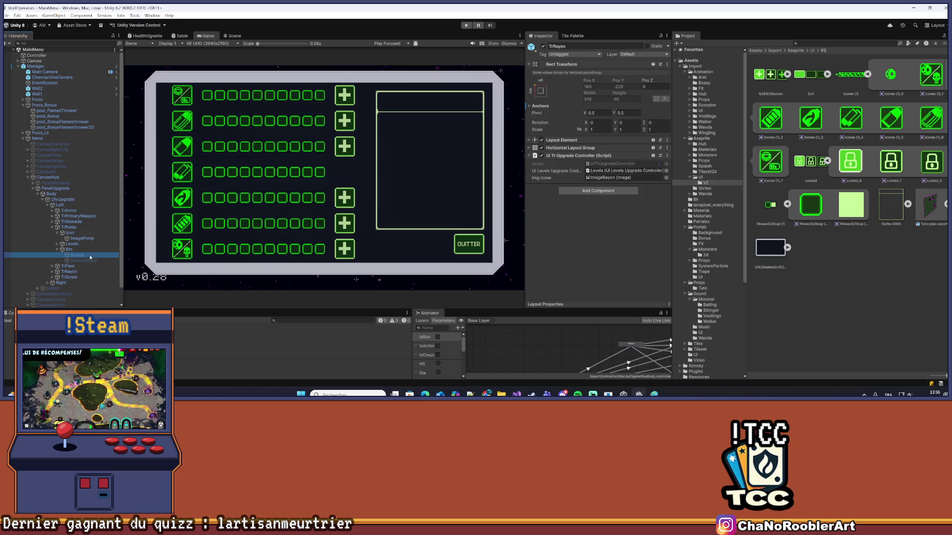
pyautogui.click(543, 46)
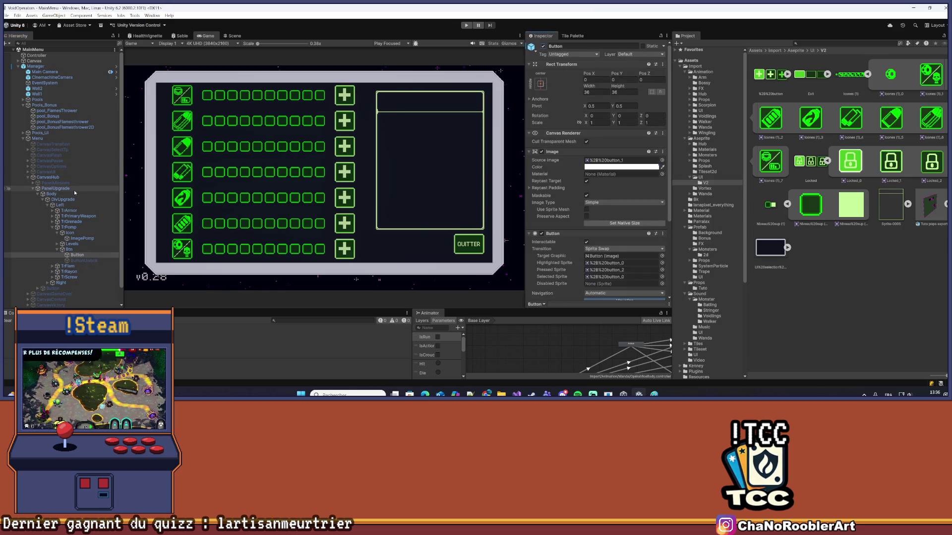
# Locate the UiTrUpgradeController script from the TrPomp row and bring up its code
pyautogui.click(70, 227)
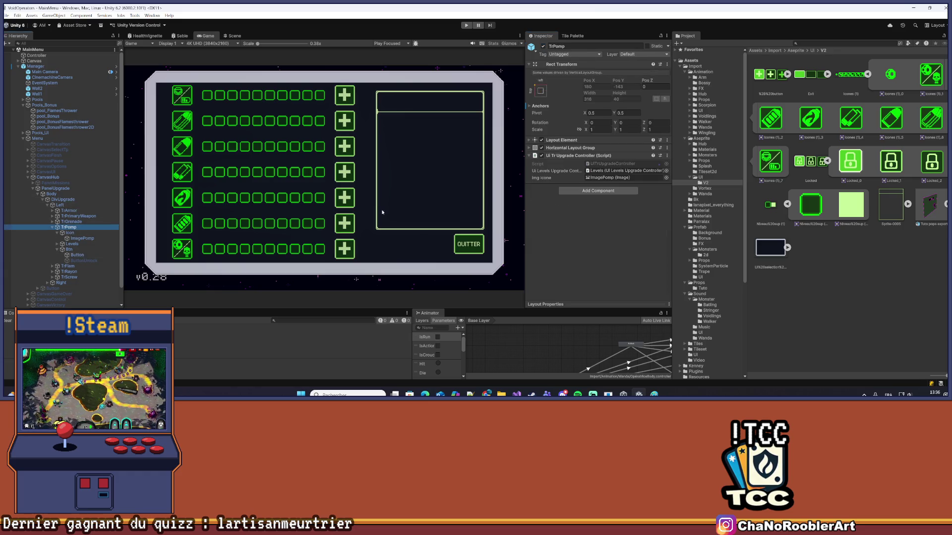
pyautogui.click(610, 164)
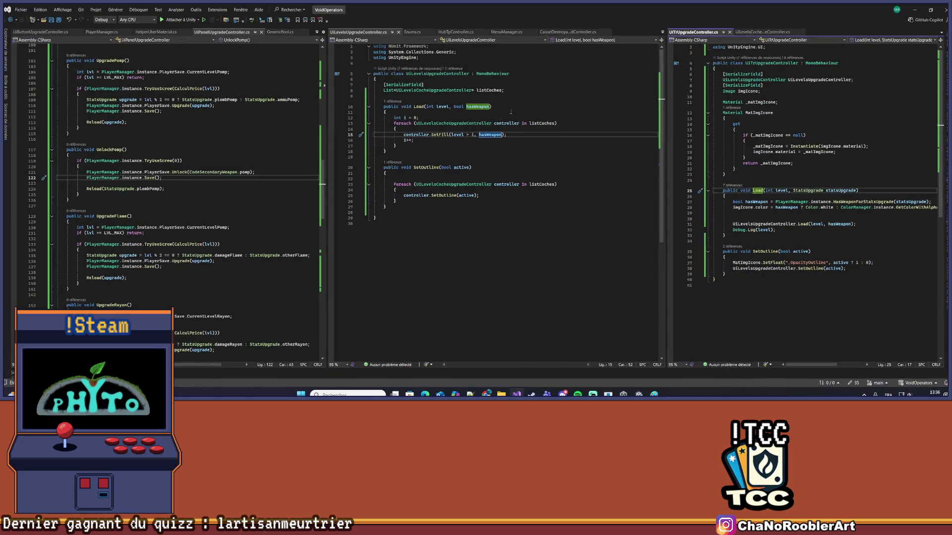
pyautogui.click(543, 95)
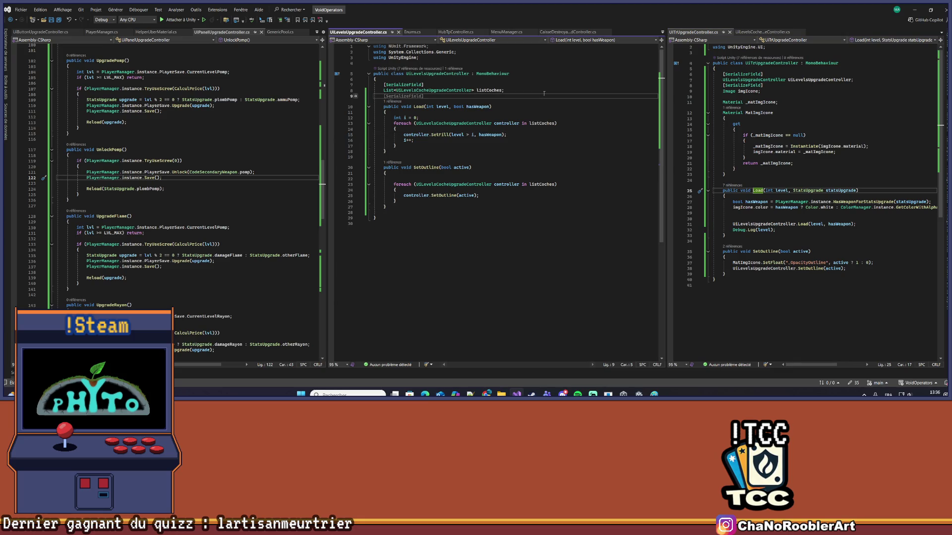
pyautogui.press('BackSpace')
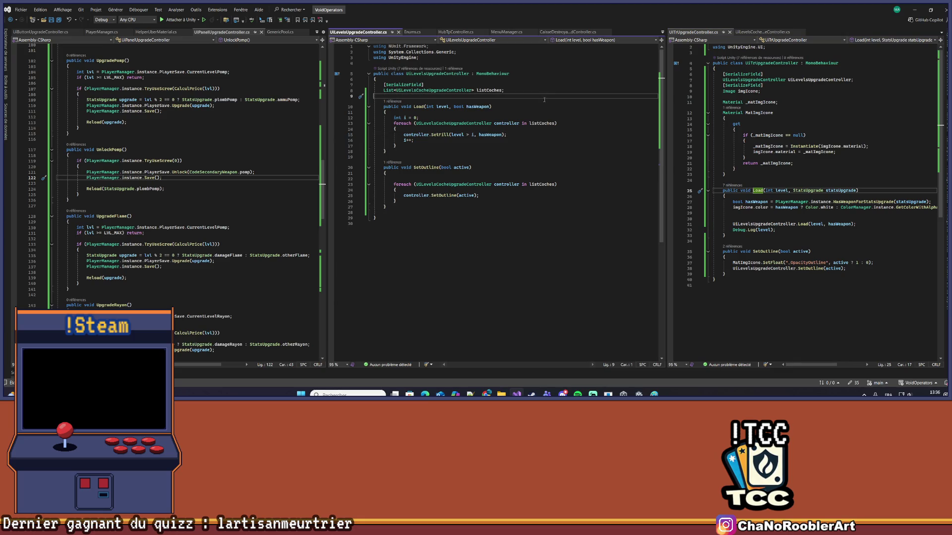
# Review UiTrUpgradeController's MatImgIcone property and where hasWeapon is used in Load
pyautogui.moveTo(665, 150); pyautogui.dragTo(516, 150)
pyautogui.click(726, 174)
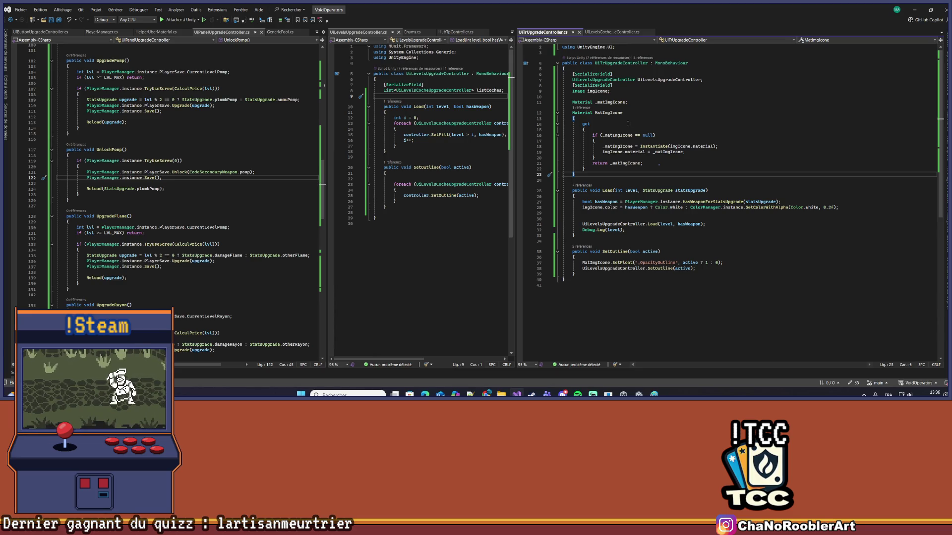
pyautogui.click(626, 207)
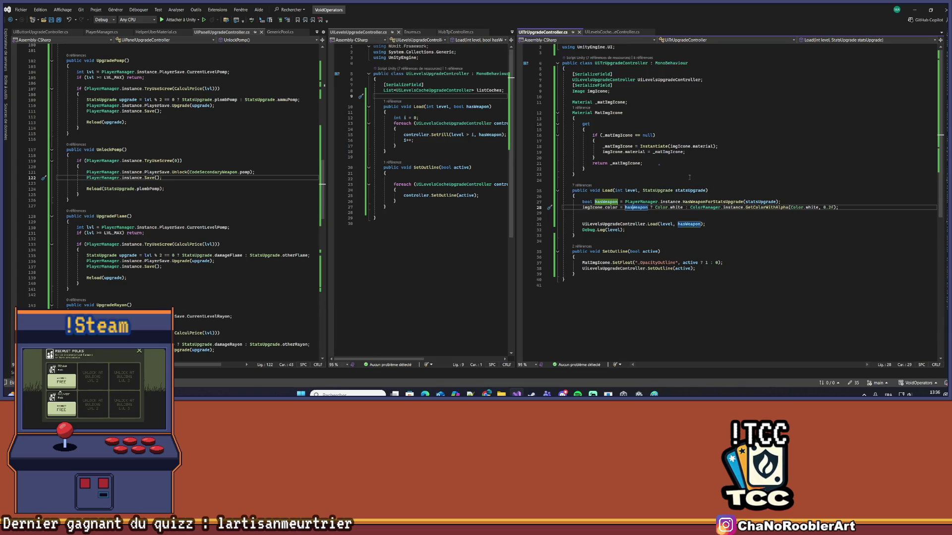
pyautogui.click(557, 113)
pyautogui.click(666, 90)
# Add a [SerializeField] GameObject btnUpgrade field below the imgIcone field
pyautogui.press('Return')
pyautogui.press('Return')
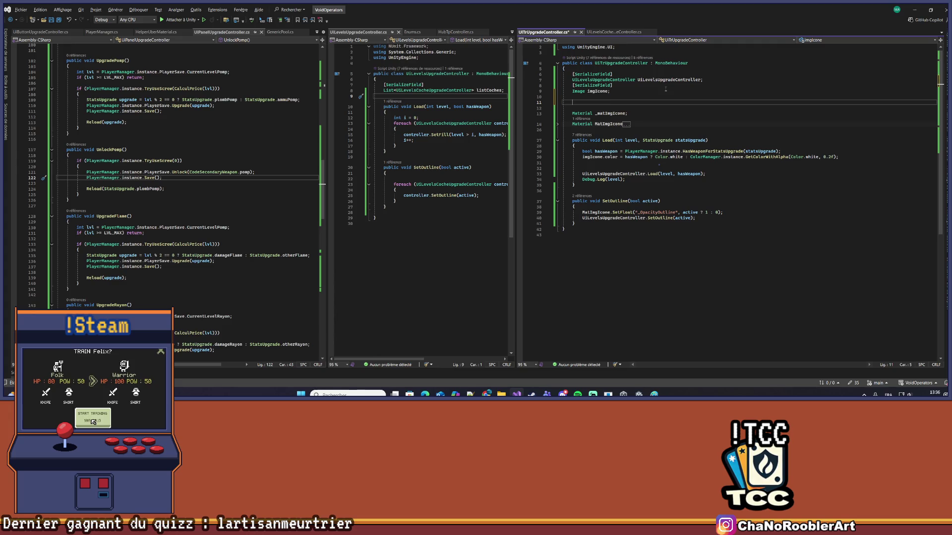
pyautogui.press('Tab')
pyautogui.press('Return')
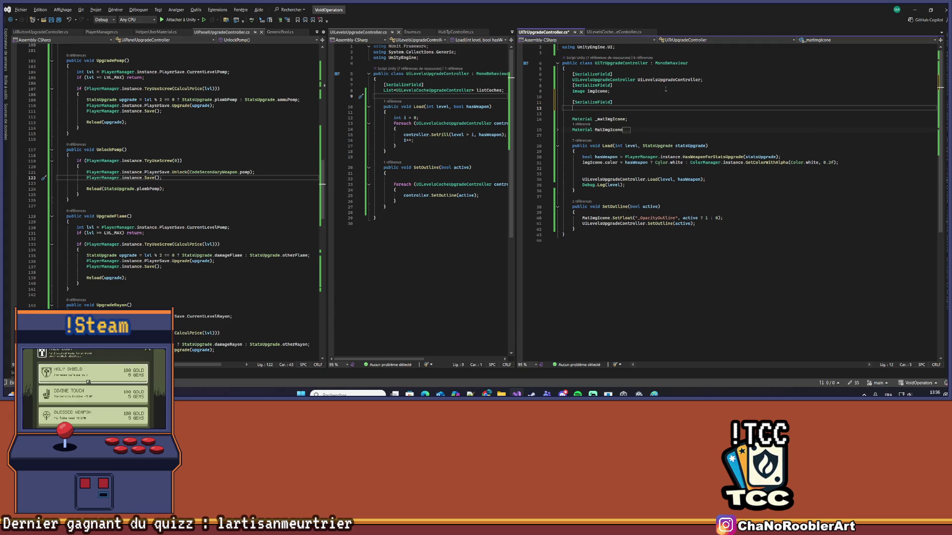
pyautogui.write('Gam')
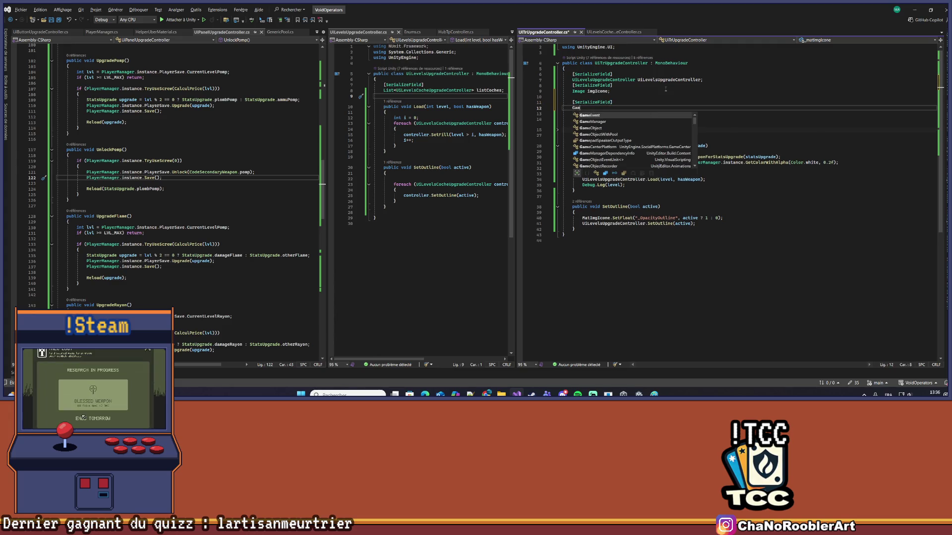
pyautogui.press('Down')
pyautogui.press('Tab')
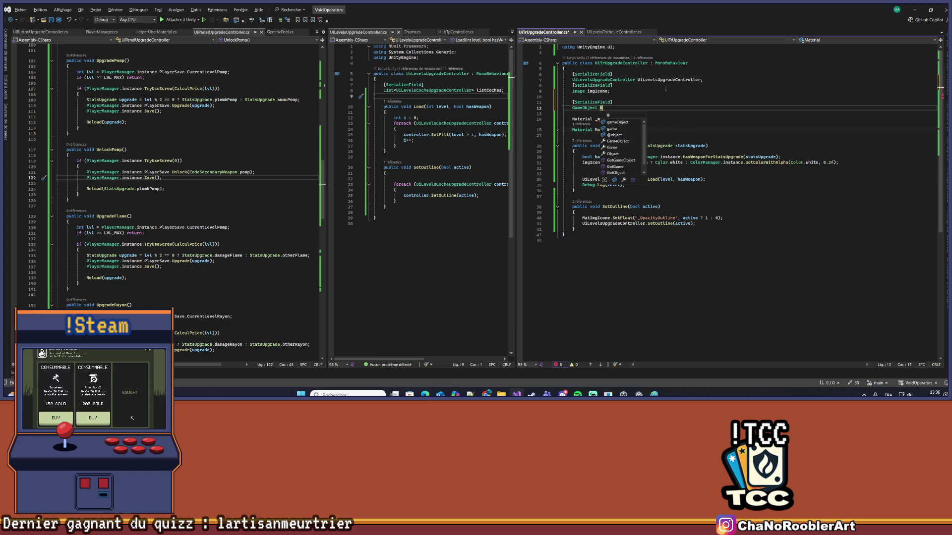
pyautogui.press('Return')
pyautogui.press('BackSpace')
pyautogui.write('btnY')
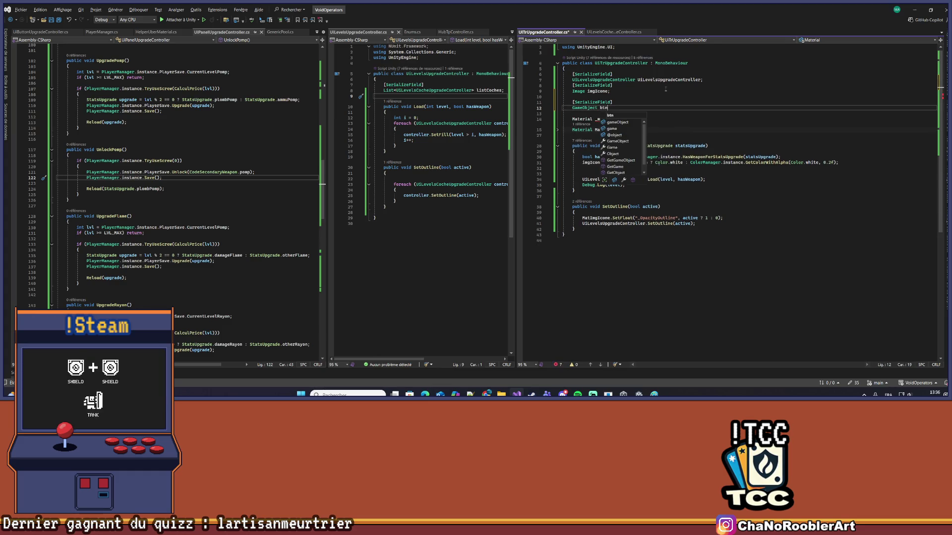
pyautogui.press('BackSpace')
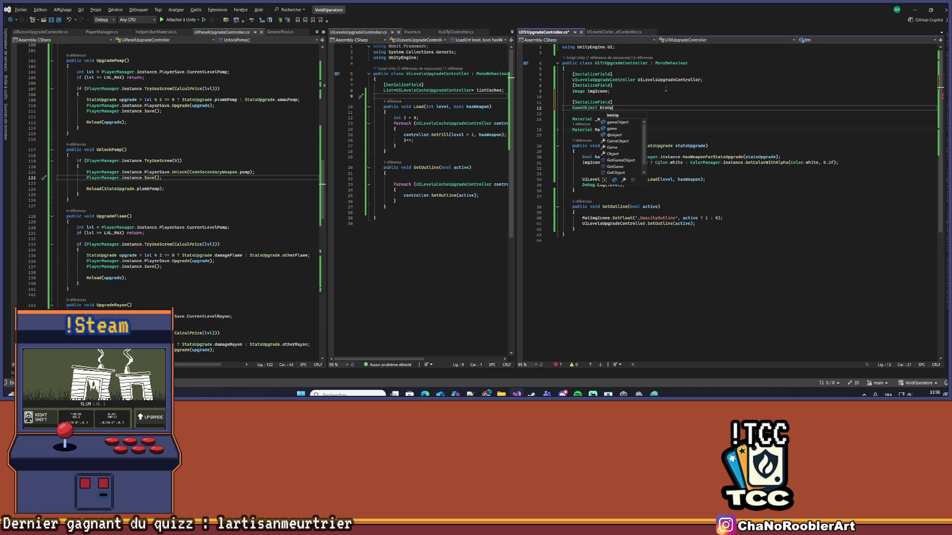
pyautogui.write('grade;')
pyautogui.press('Home')
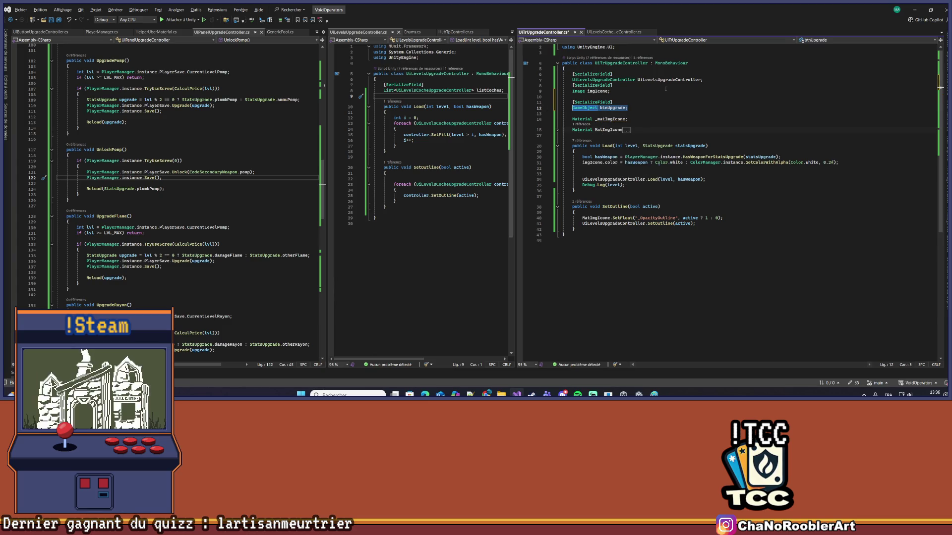
# Duplicate the field pair as GameObject btnUnlock and save the script
pyautogui.hotkey('shift', 'Up')
pyautogui.hotkey('ctrl', 'c')
pyautogui.press('Down')
pyautogui.press('End')
pyautogui.press('Return')
pyautogui.press('Return')
pyautogui.hotkey('ctrl', 'v')
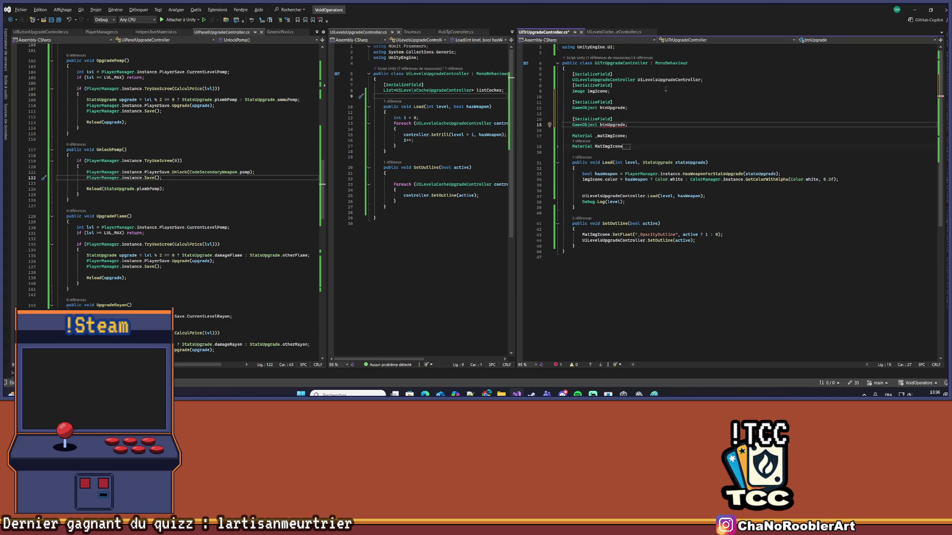
pyautogui.press('BackSpace')
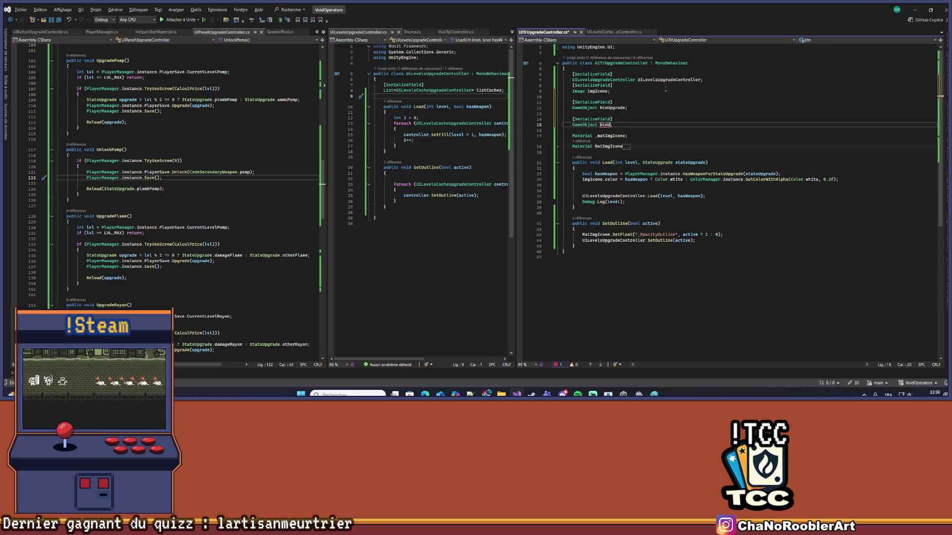
pyautogui.write('nlock')
pyautogui.hotkey('ctrl', 's')
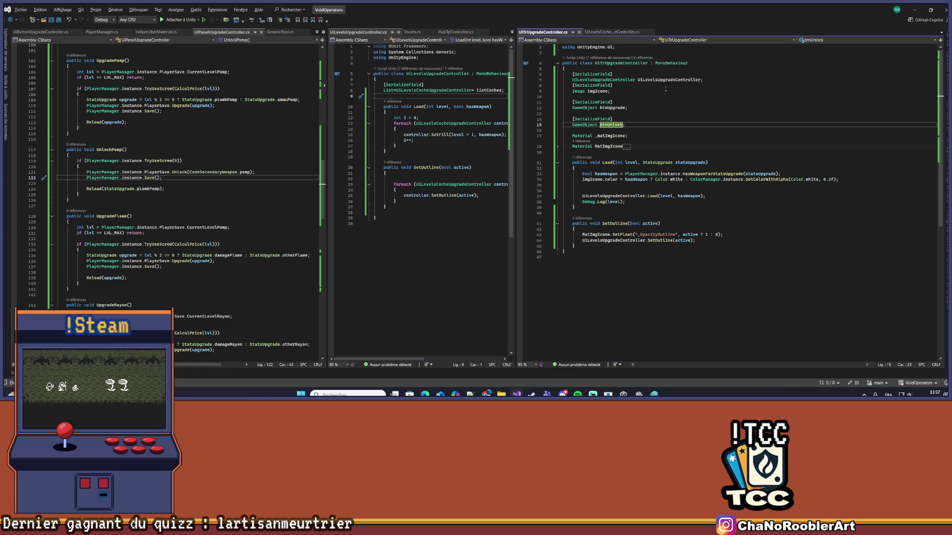
pyautogui.click(711, 224)
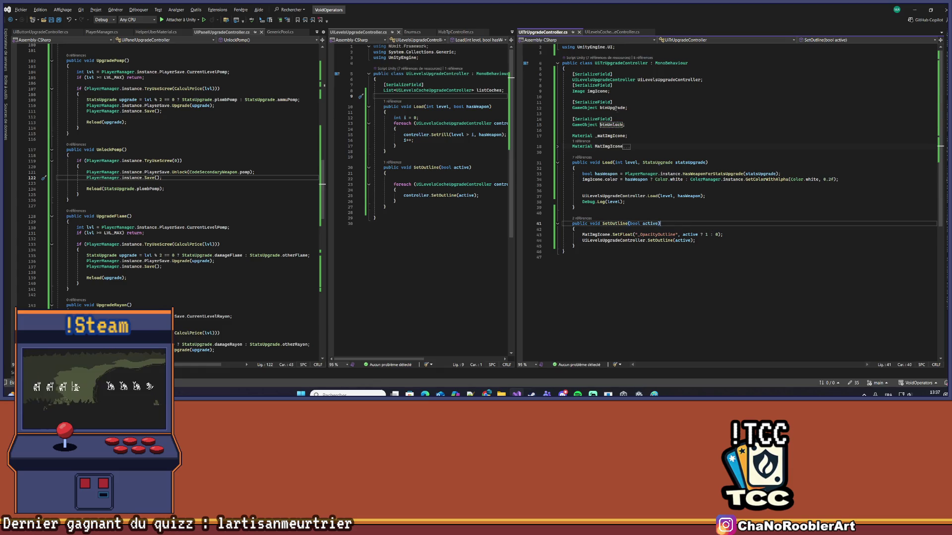
# Open an if (btnUnlock != null) block inside the Load() method
pyautogui.click(617, 185)
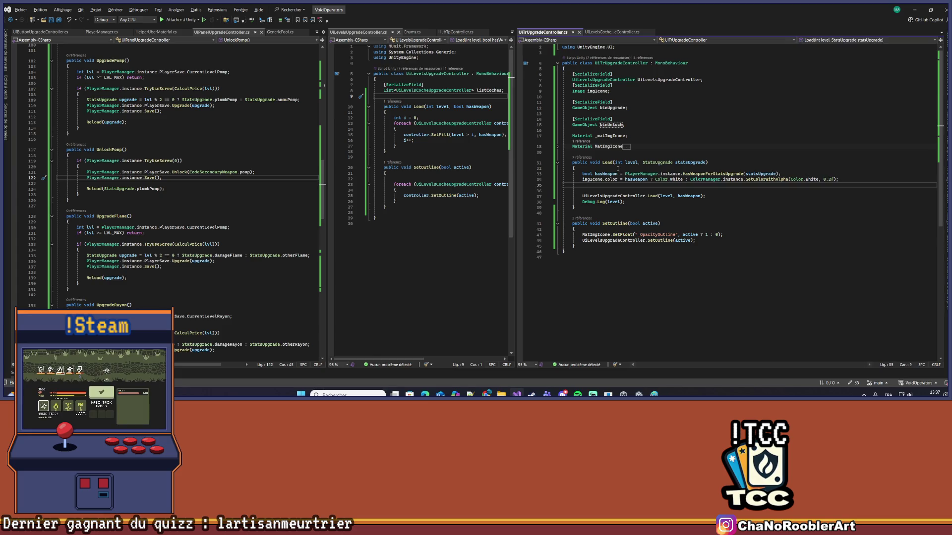
pyautogui.press('Return')
pyautogui.press('Return')
pyautogui.doubleClick(611, 124)
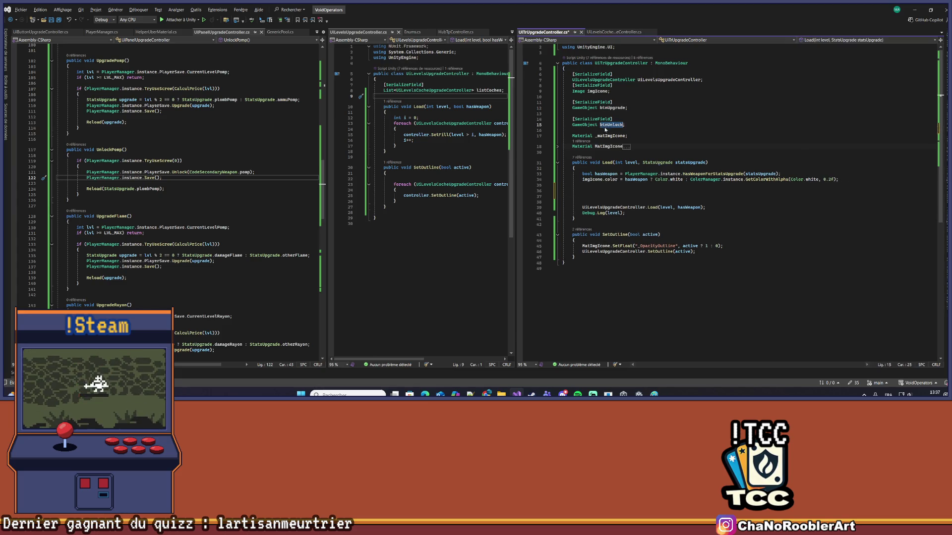
pyautogui.click(597, 191)
pyautogui.write('if(btnUnlock !')
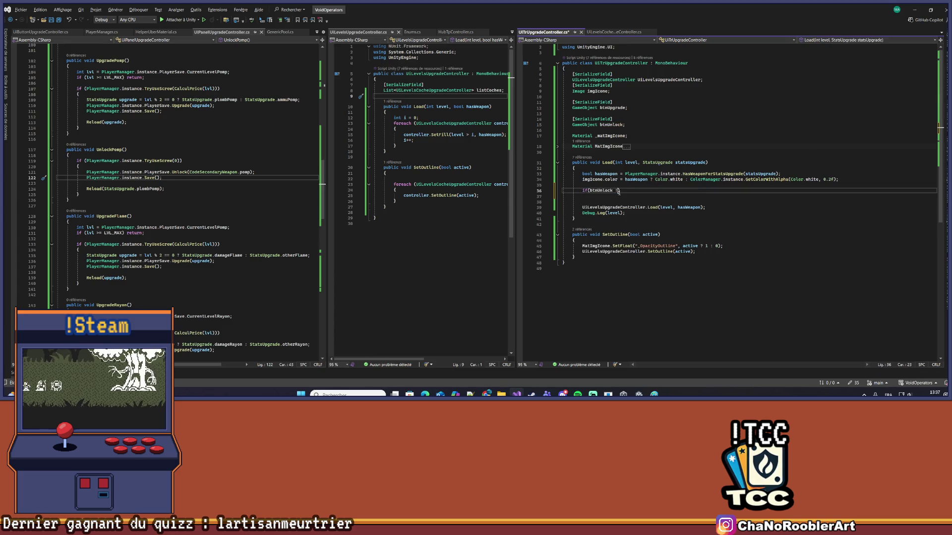
pyautogui.write('ll) {')
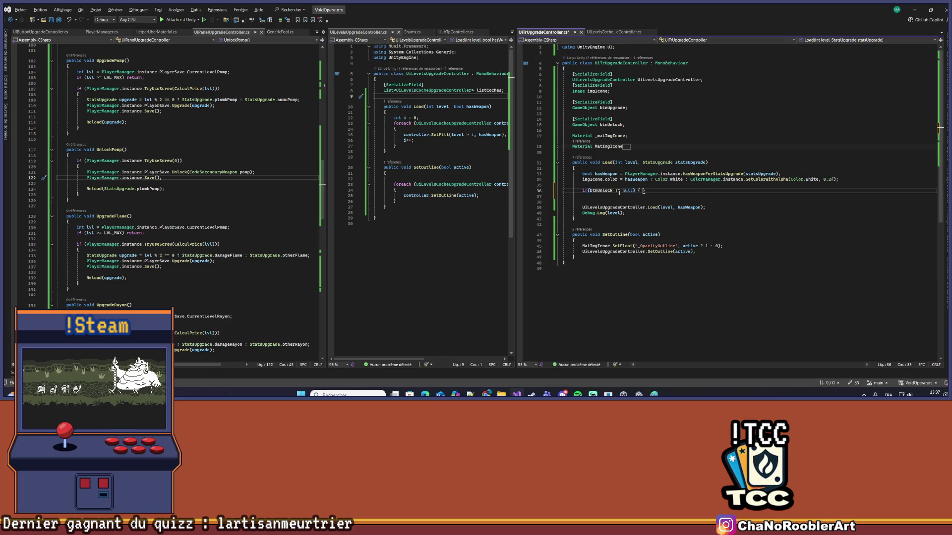
pyautogui.press('Return')
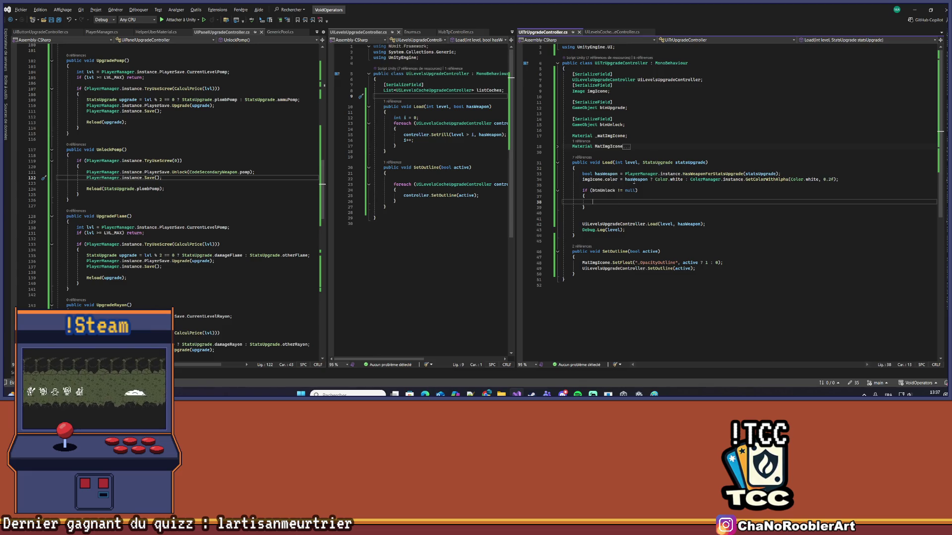
# Inside it, add btnUpgrade.SetActive(hasWeapon) and btnUnlock.SetActive(!hasWeapon), then save the script
pyautogui.write('btnUpgrade')
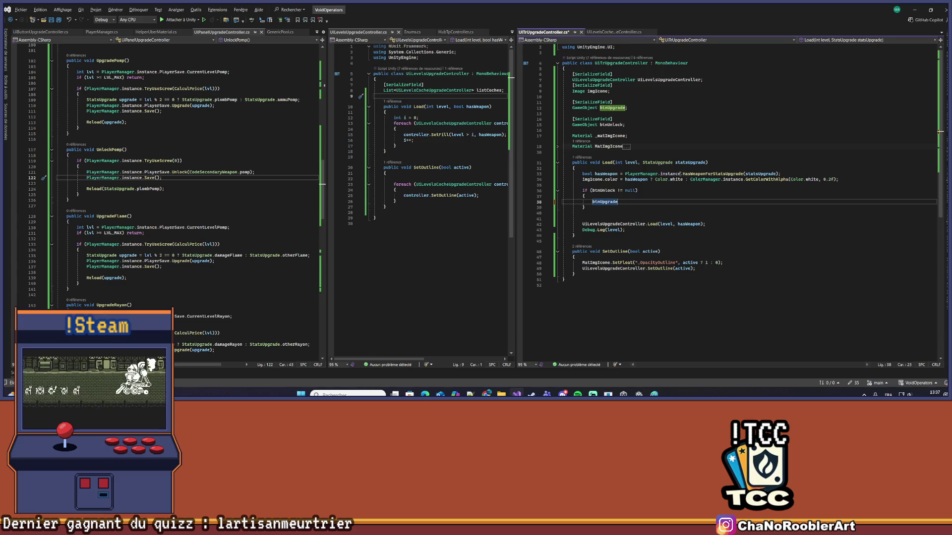
pyautogui.write('.SetActive(')
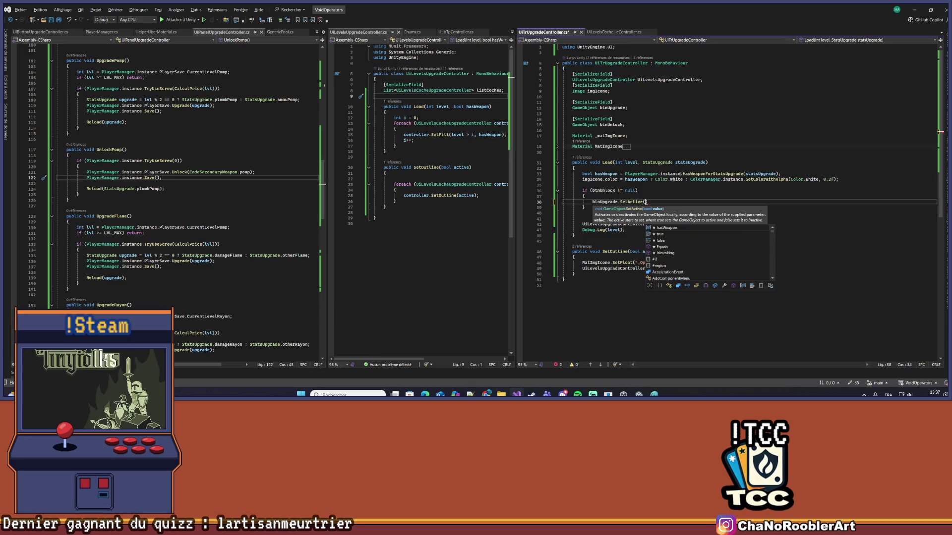
pyautogui.write('ja')
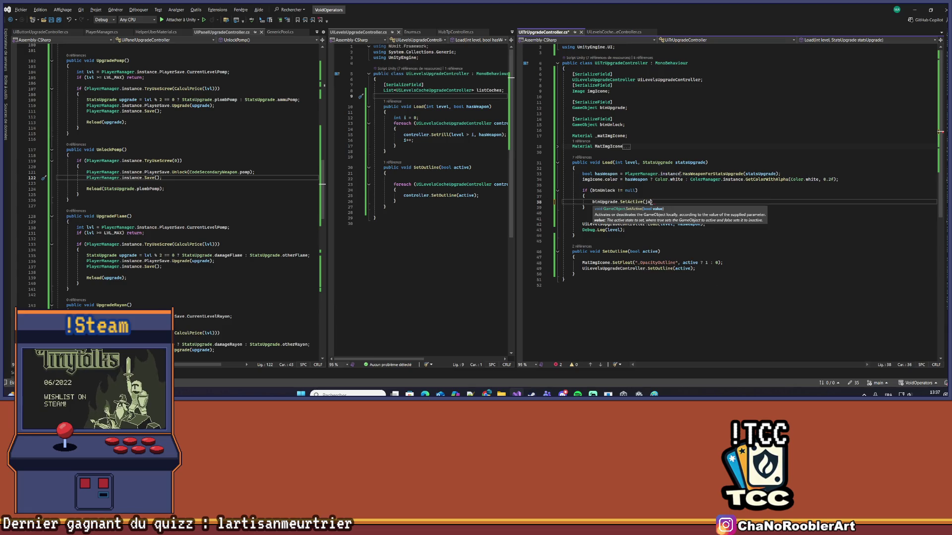
pyautogui.write('has')
pyautogui.press('Tab')
pyautogui.press('End')
pyautogui.press('Return')
pyautogui.write('btn')
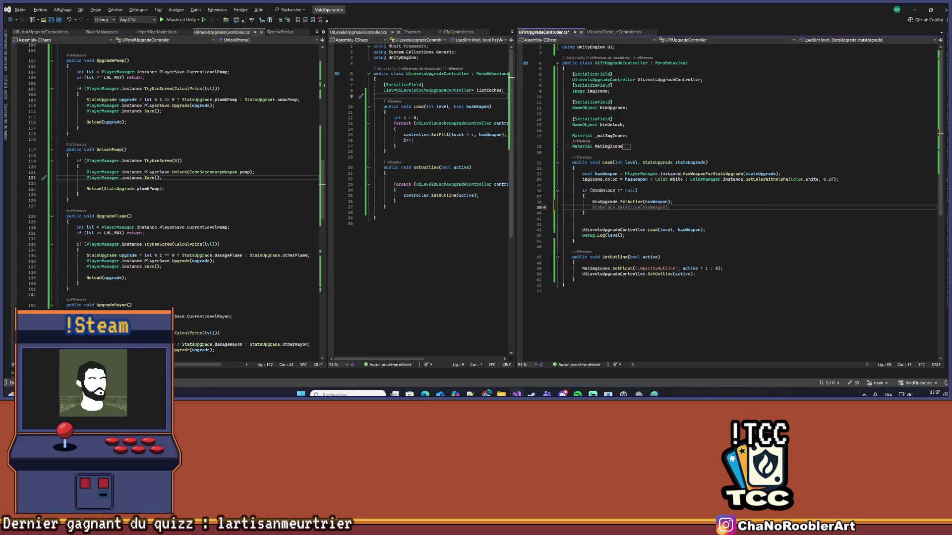
pyautogui.press('Tab')
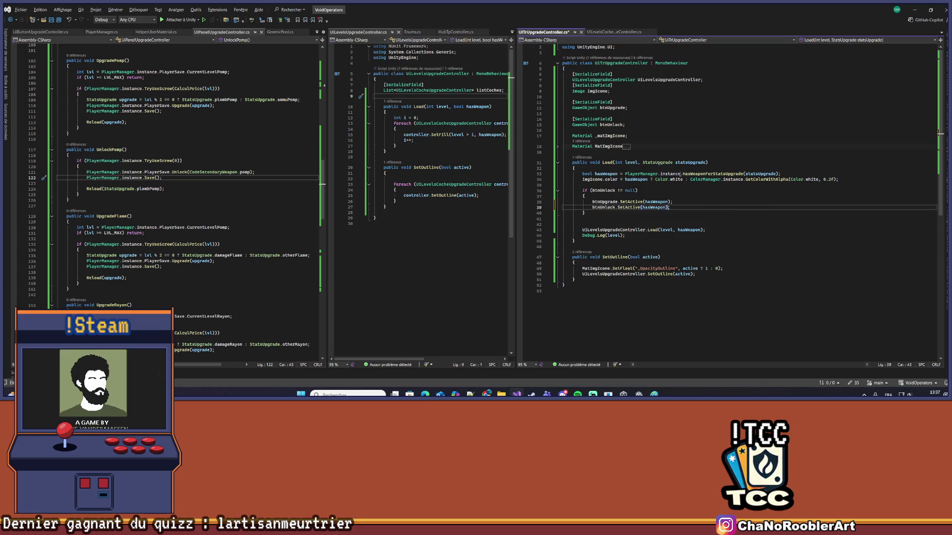
pyautogui.write('!')
pyautogui.hotkey('ctrl', 's')
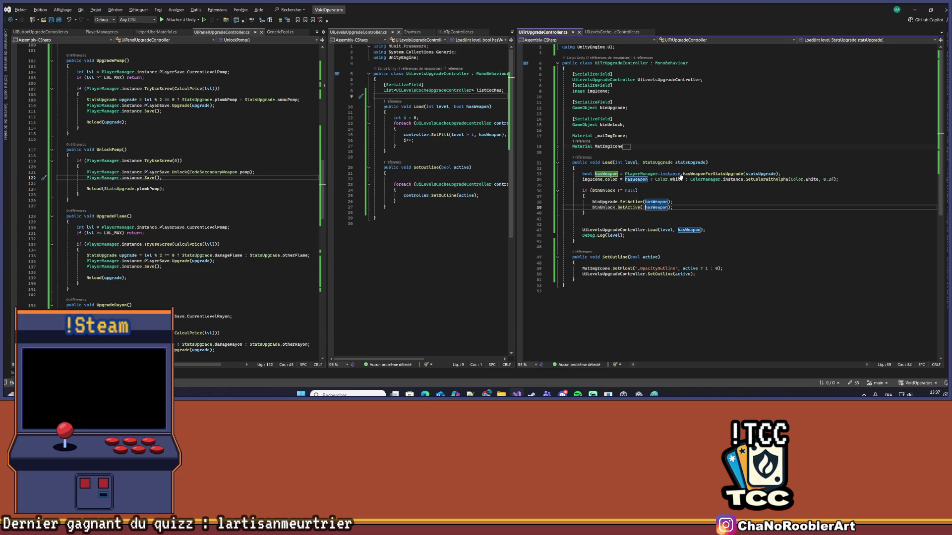
pyautogui.click(702, 204)
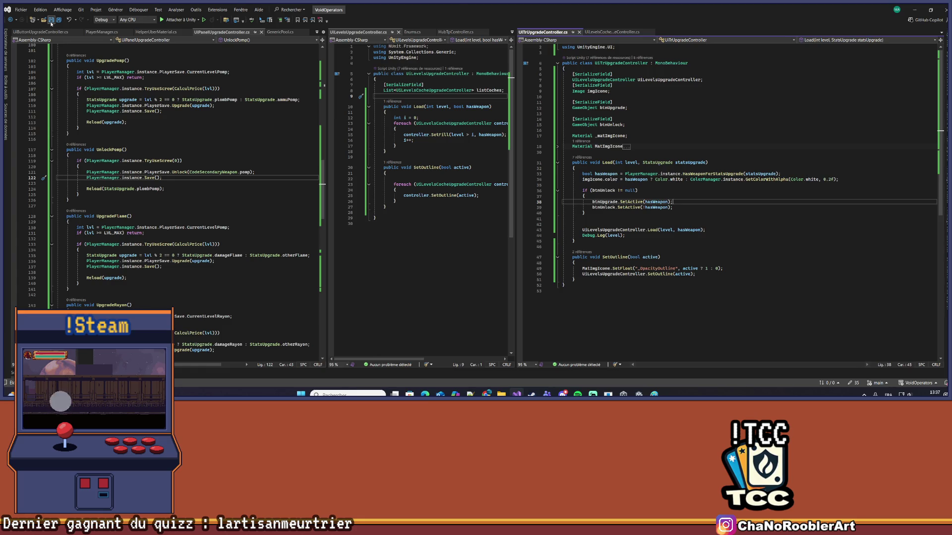
# After scripts compile, assign Button to TrPomp's Btn Upgrade field and save the MainMenu scene
pyautogui.click(913, 10)
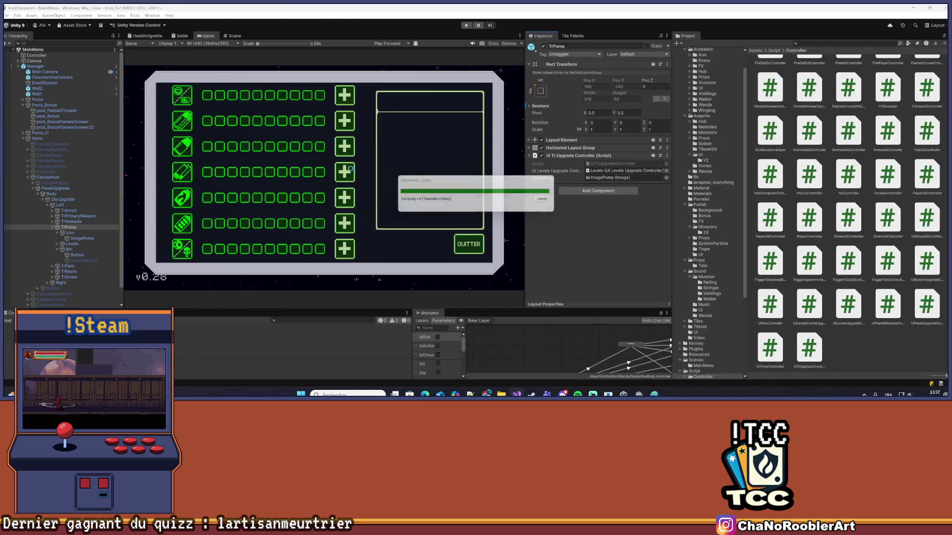
pyautogui.click(519, 394)
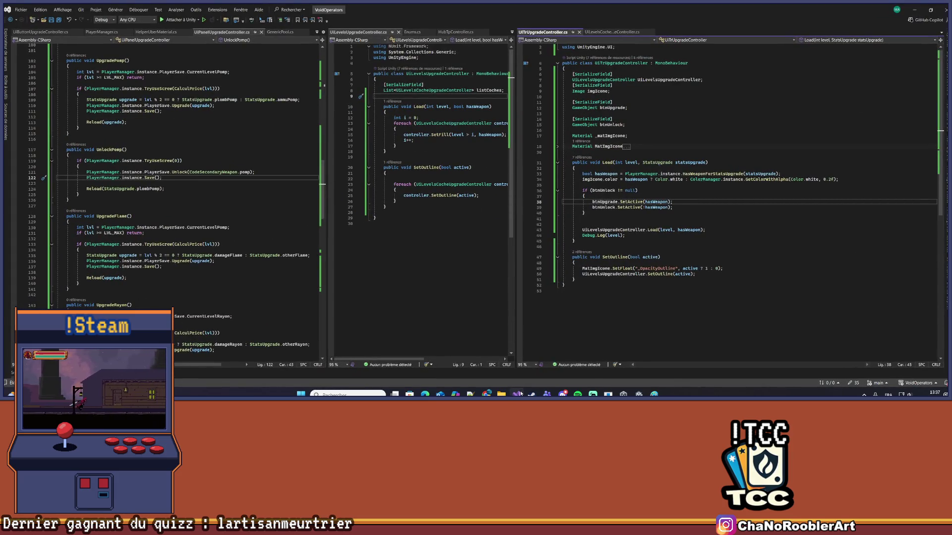
pyautogui.click(531, 394)
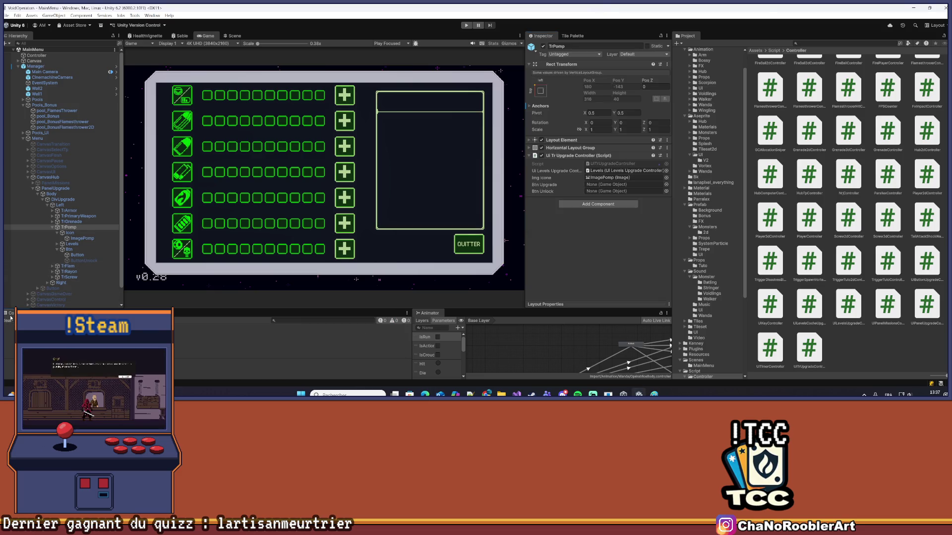
pyautogui.click(69, 249)
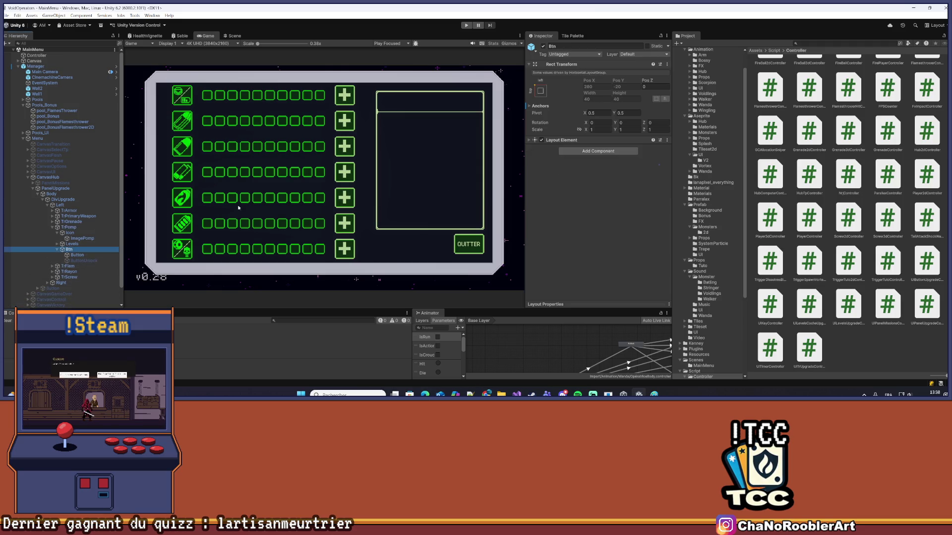
pyautogui.click(69, 227)
pyautogui.moveTo(76, 255)
pyautogui.mouseDown()
pyautogui.moveTo(514, 188)
pyautogui.moveTo(622, 184)
pyautogui.moveTo(597, 191)
pyautogui.mouseUp()
pyautogui.hotkey('ctrl', 's')
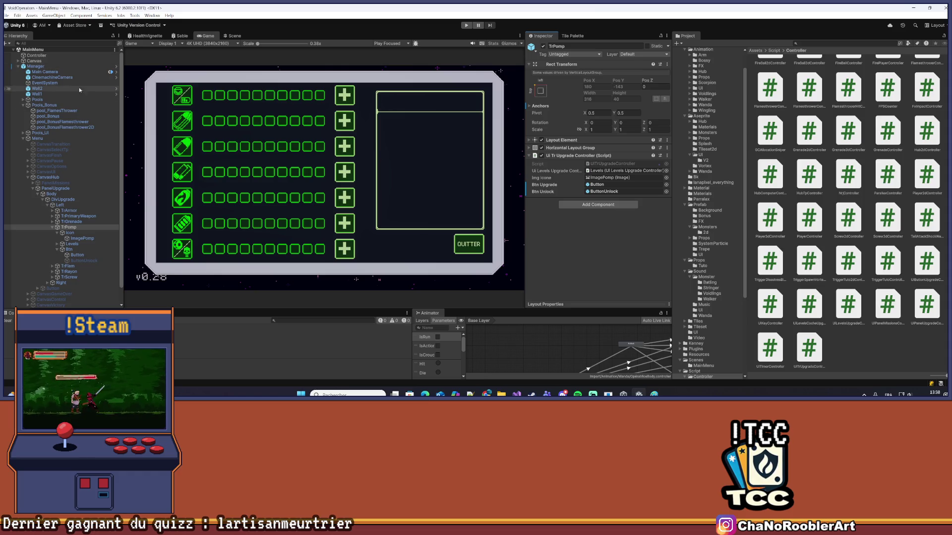
# Apply all prefab overrides on the Manager object
pyautogui.click(36, 66)
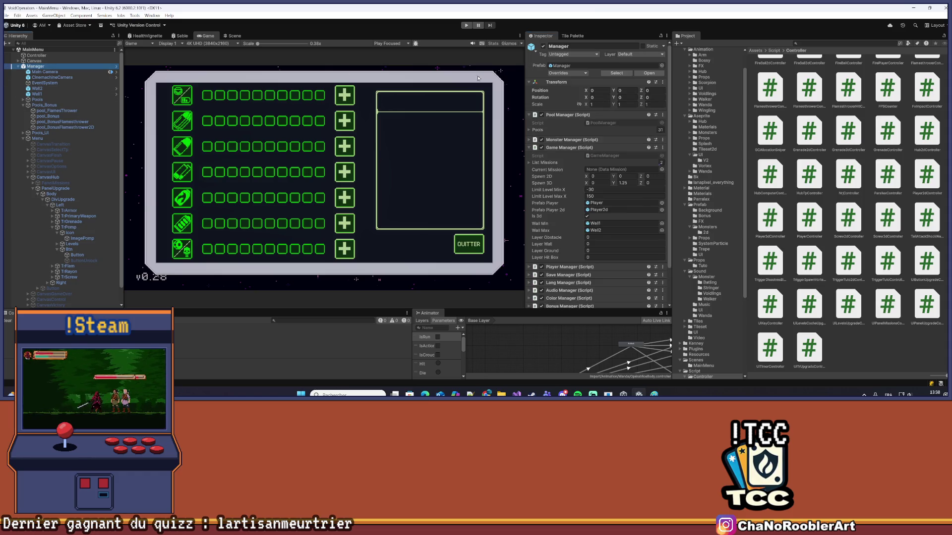
pyautogui.click(565, 73)
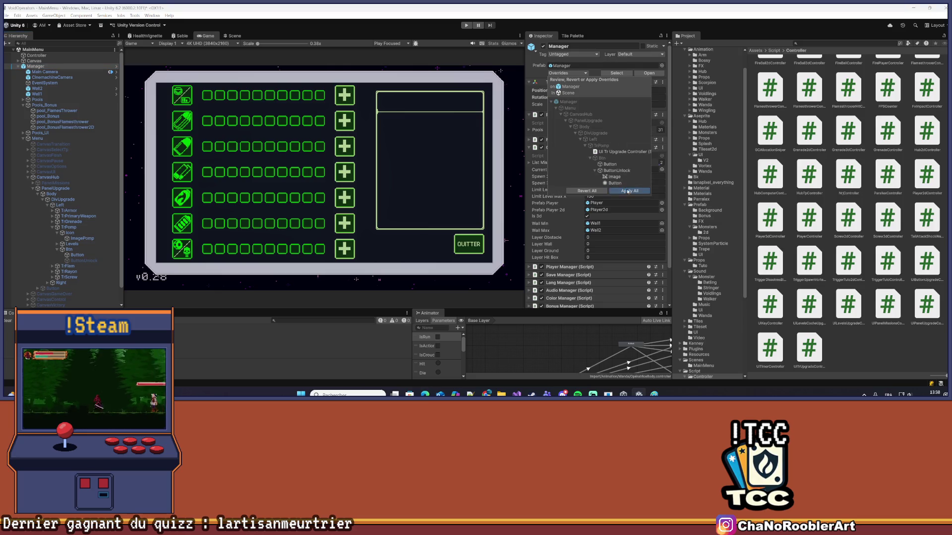
pyautogui.click(628, 190)
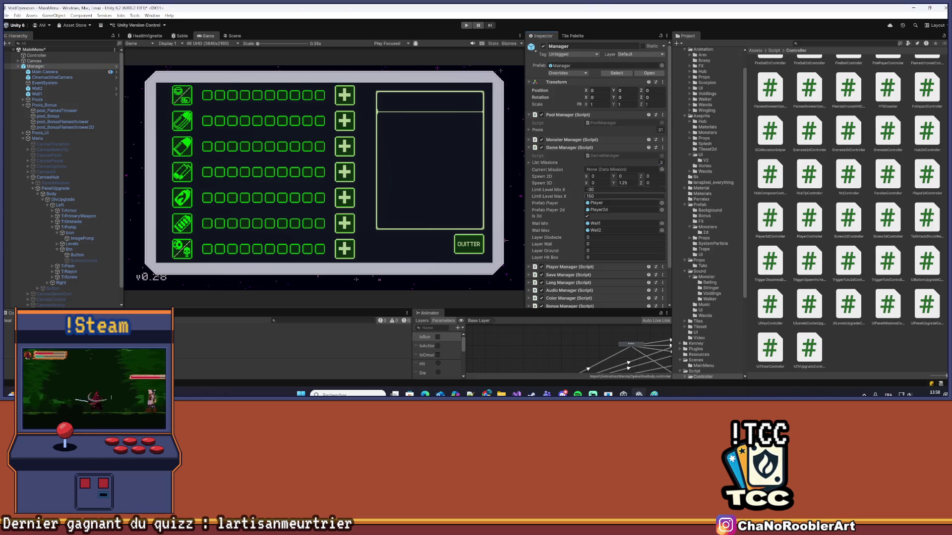
# Hide PanelUpgrade and CanvasHub, and re-enable the CanvasUI in-game HUD
pyautogui.click(54, 188)
pyautogui.click(542, 46)
pyautogui.click(56, 183)
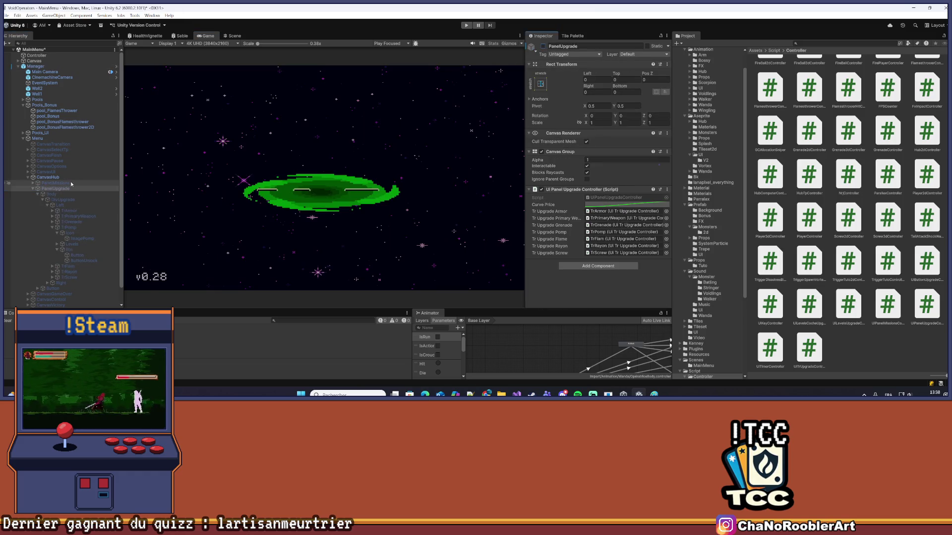
pyautogui.click(543, 46)
pyautogui.click(542, 46)
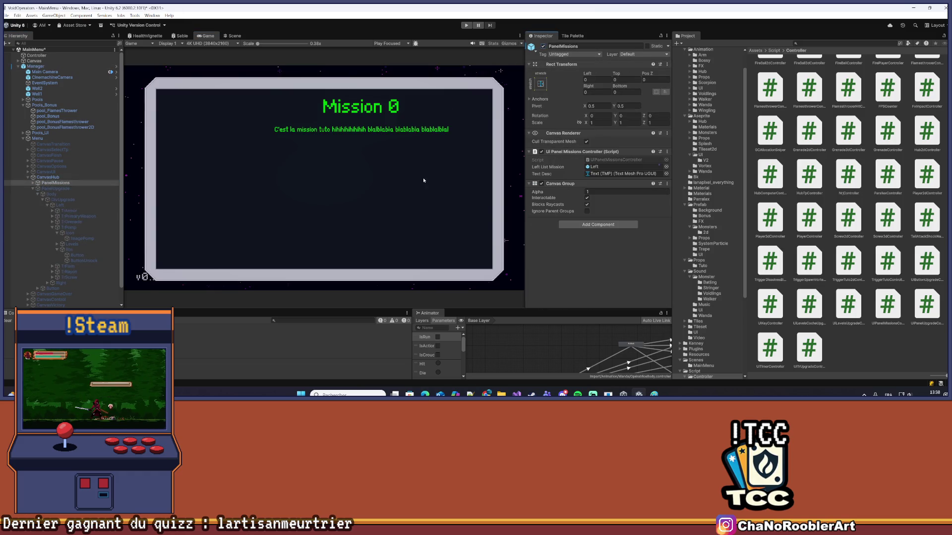
pyautogui.click(542, 46)
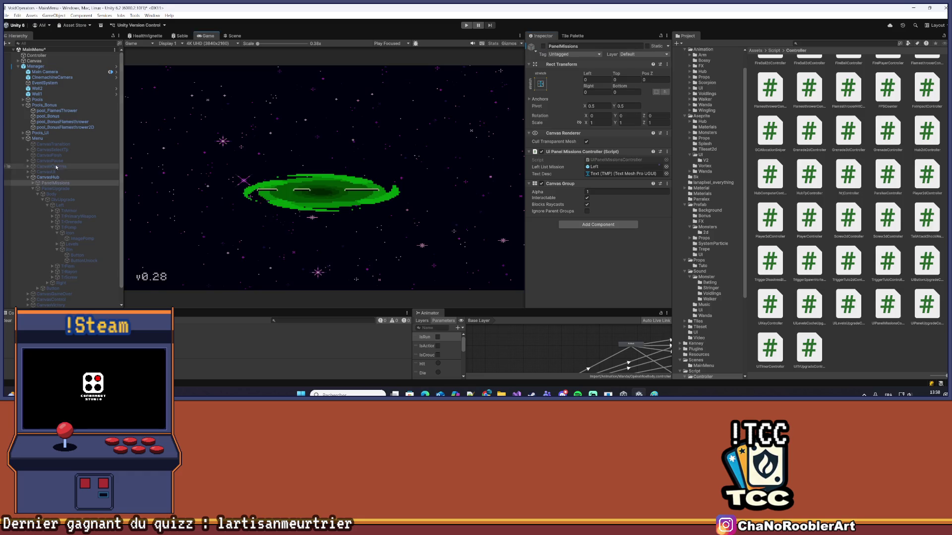
pyautogui.click(48, 177)
pyautogui.click(542, 46)
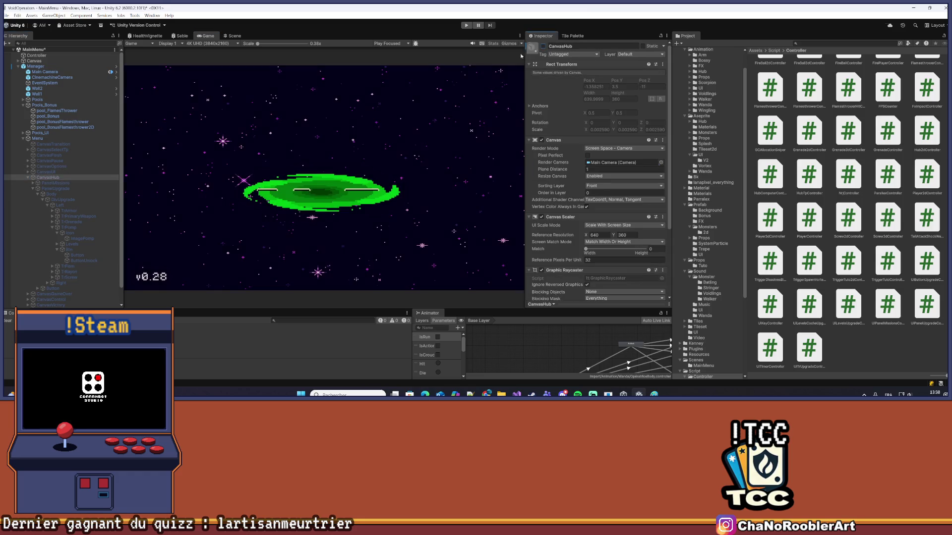
pyautogui.click(50, 172)
pyautogui.click(543, 46)
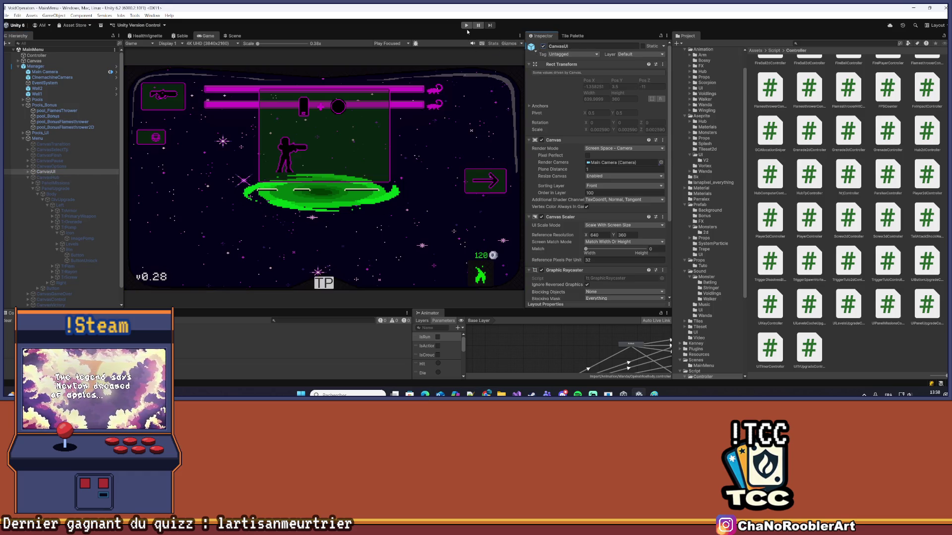
# Play-test unlocking the row-4 weapon at the upgrade terminal, then close the panel and stop playing
pyautogui.click(466, 26)
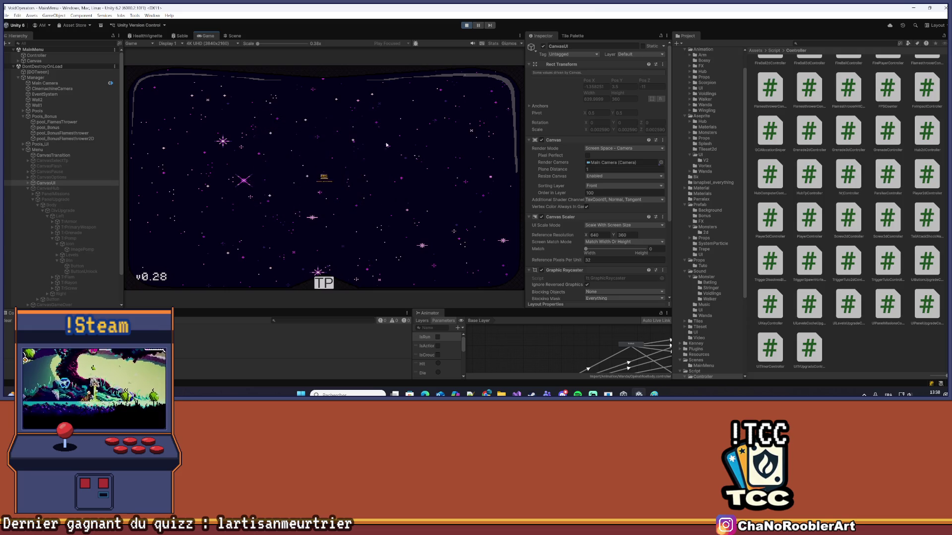
pyautogui.click(305, 129)
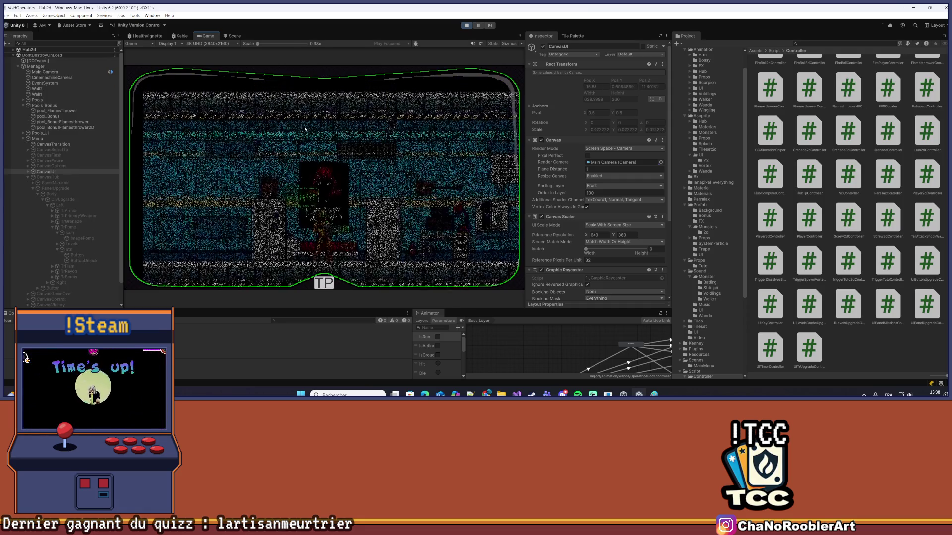
pyautogui.press('d')
pyautogui.press('e')
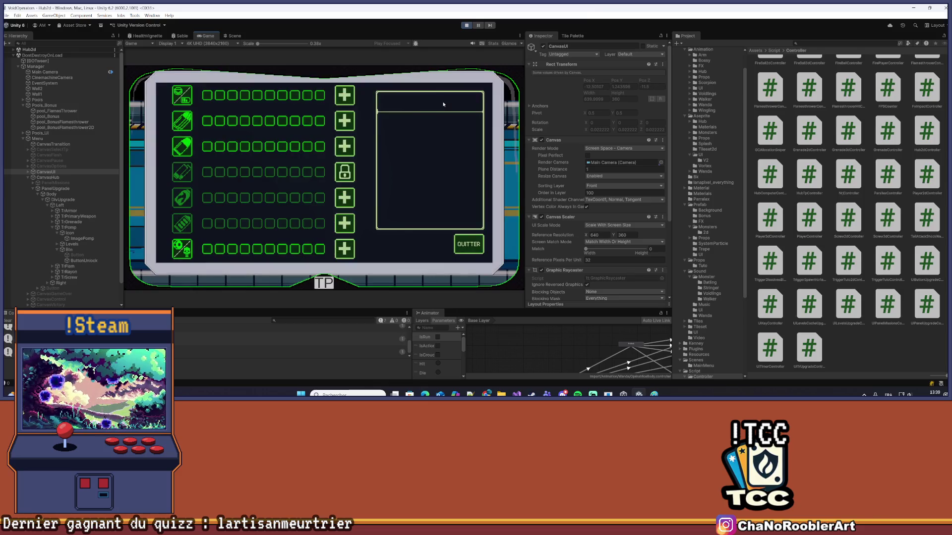
pyautogui.click(345, 172)
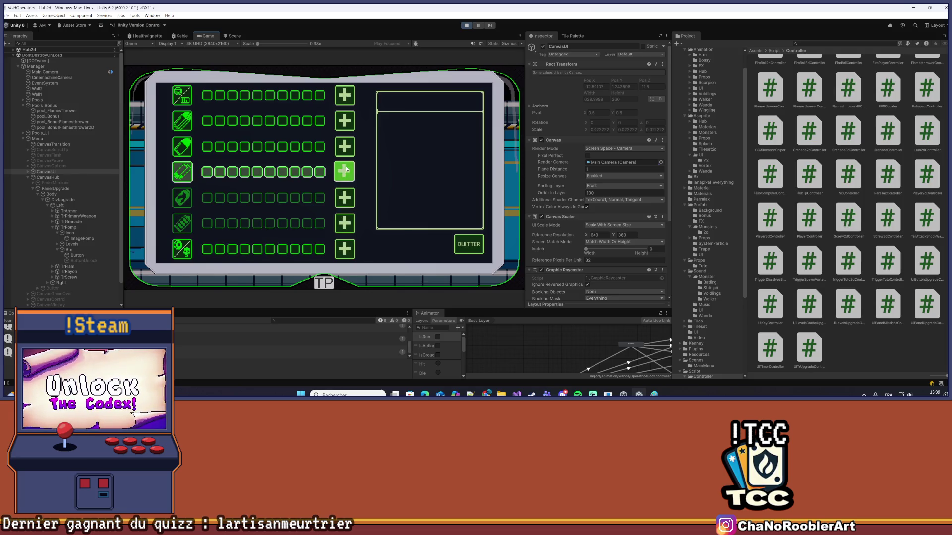
pyautogui.click(468, 243)
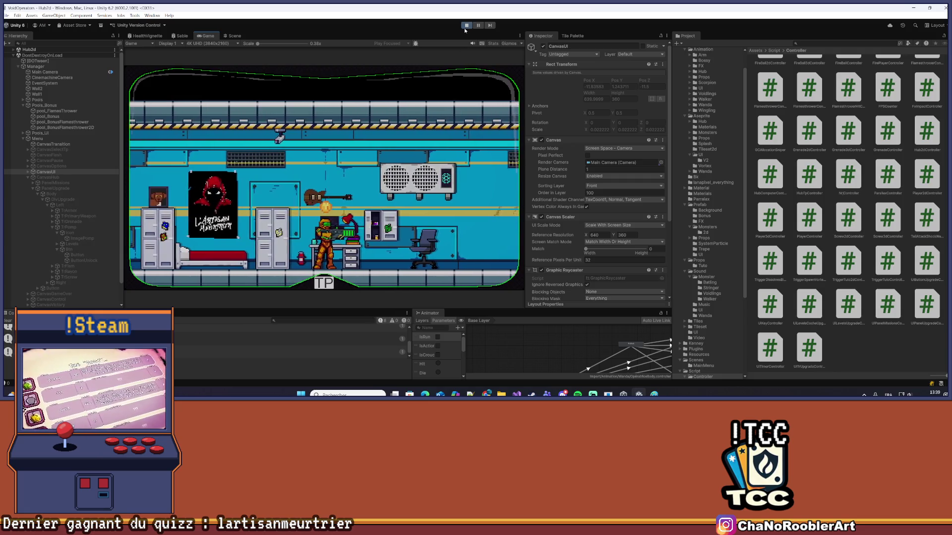
pyautogui.click(466, 25)
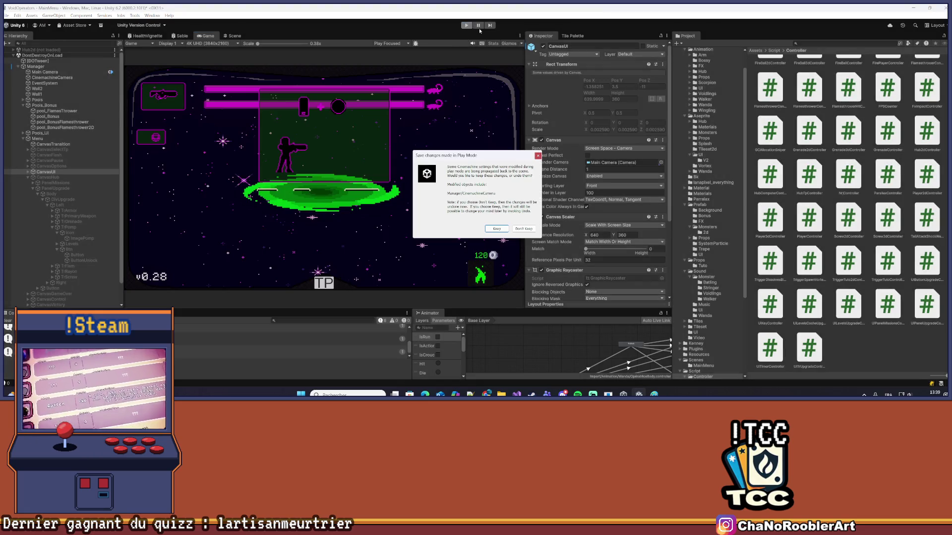
# Dismiss the Play Mode changes prompt, continue the saved game and walk to the upgrade station
pyautogui.click(538, 155)
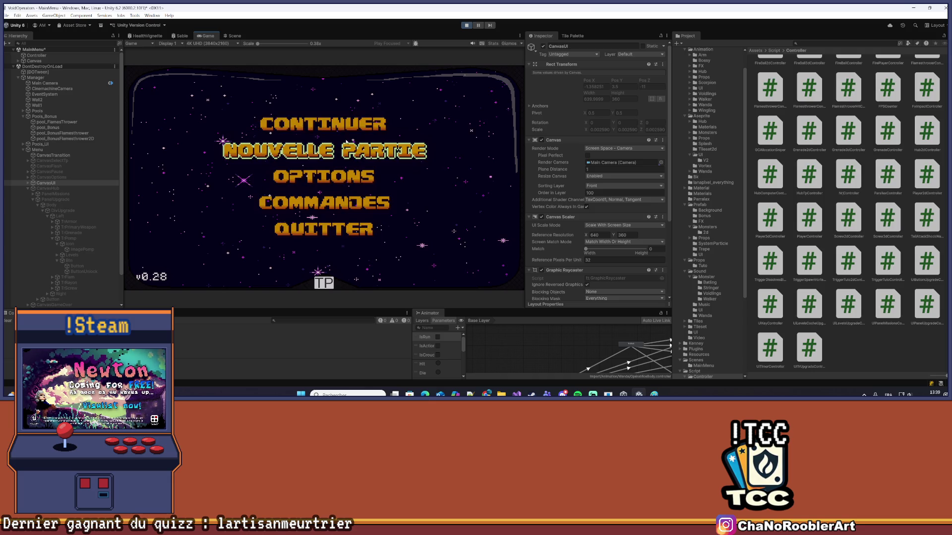
pyautogui.click(335, 130)
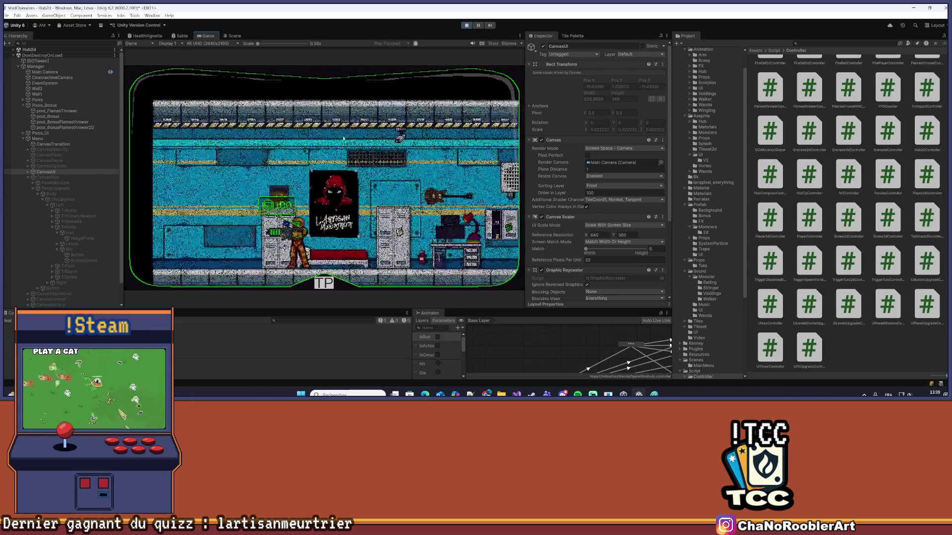
pyautogui.press('d')
pyautogui.press('e')
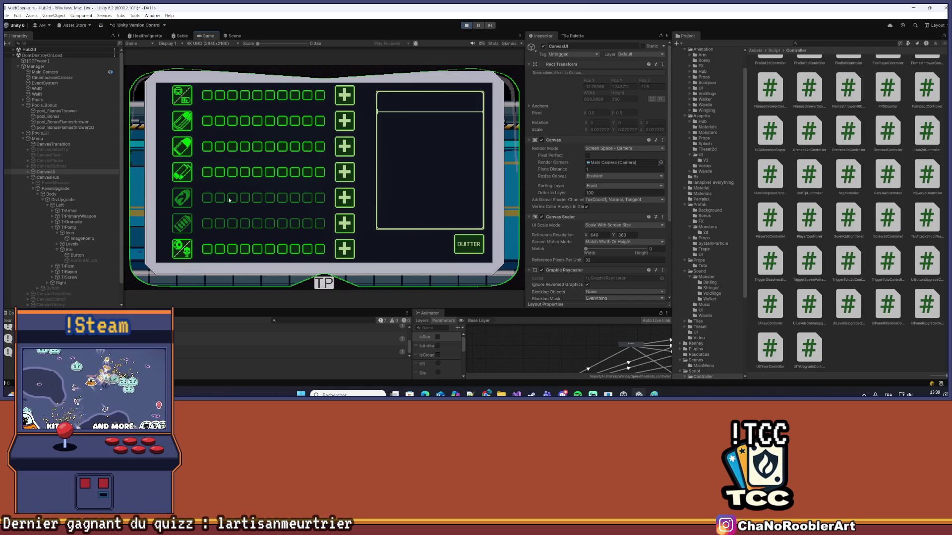
# Add levels to the first, second, third, fourth and seventh weapon upgrade bars
pyautogui.click(350, 99)
pyautogui.click(350, 98)
pyautogui.click(344, 121)
pyautogui.click(345, 121)
pyautogui.click(345, 147)
pyautogui.click(344, 147)
pyautogui.click(344, 172)
pyautogui.click(345, 172)
pyautogui.click(344, 172)
pyautogui.click(345, 172)
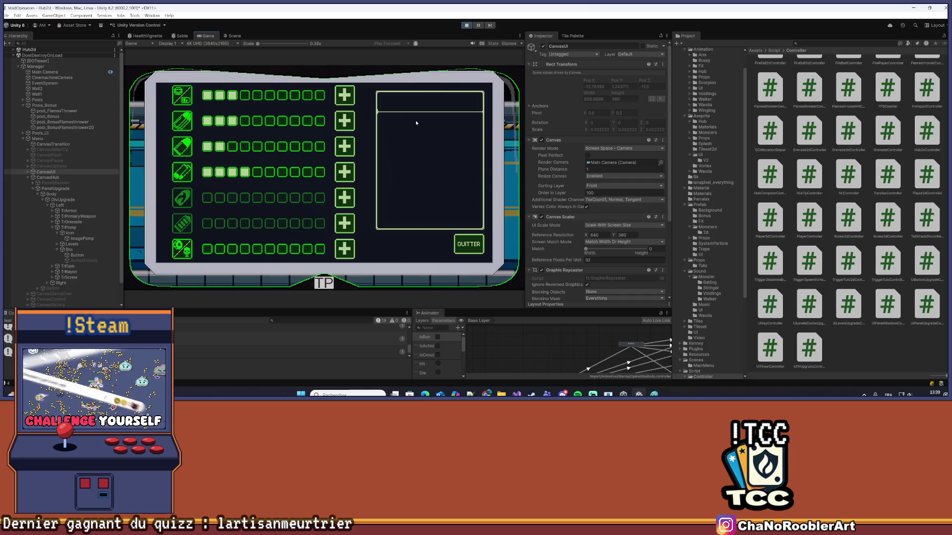
pyautogui.click(347, 250)
pyautogui.click(347, 252)
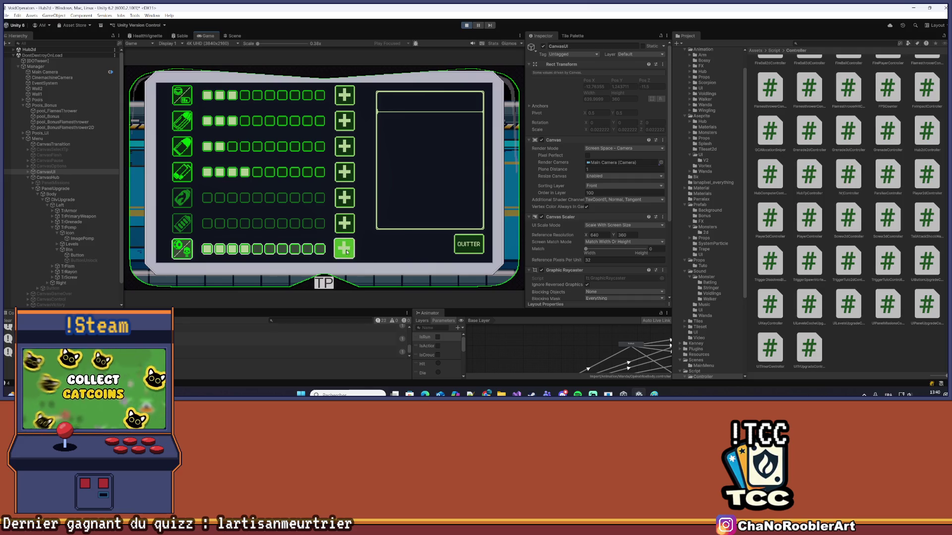
pyautogui.click(347, 252)
pyautogui.click(347, 252)
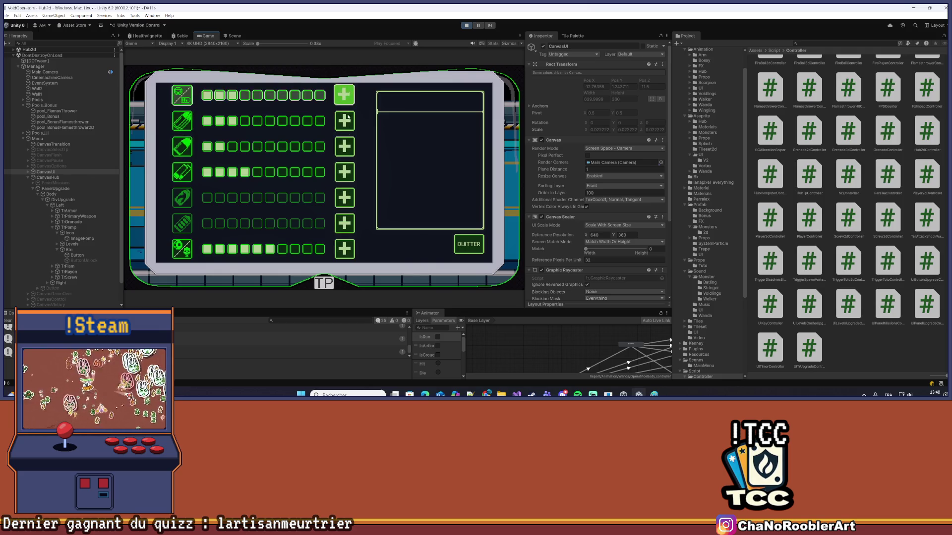
# Stop the play test, dismiss the prompt and deactivate CanvasUI
pyautogui.hotkey('ctrl', 'p')
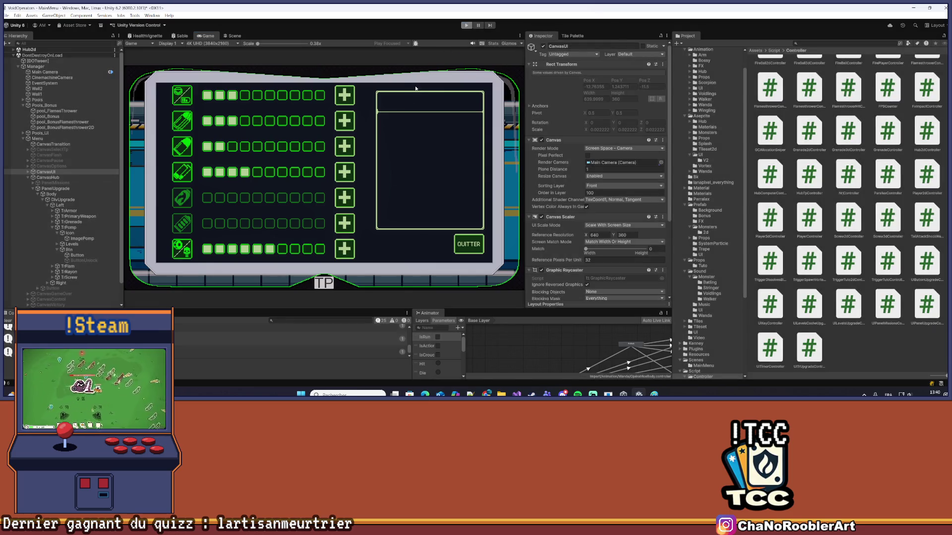
pyautogui.click(538, 155)
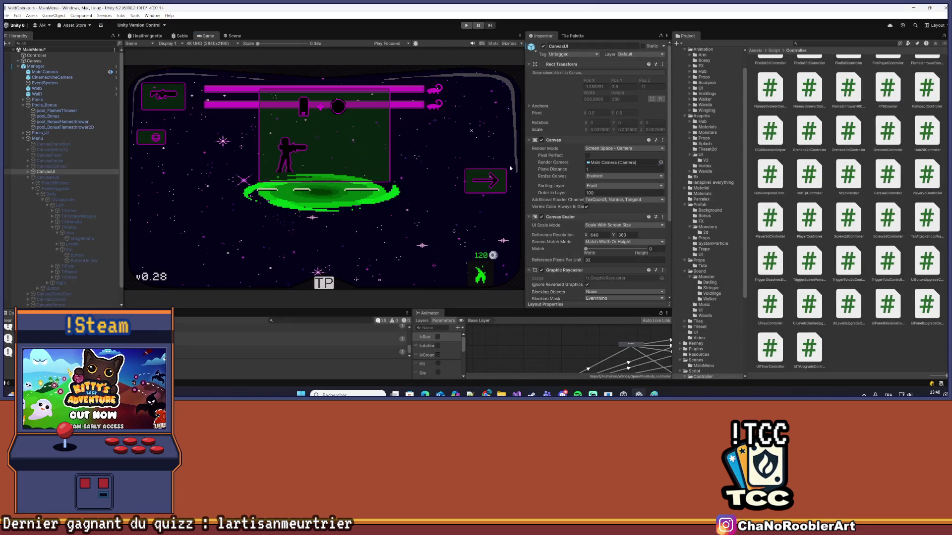
pyautogui.click(58, 173)
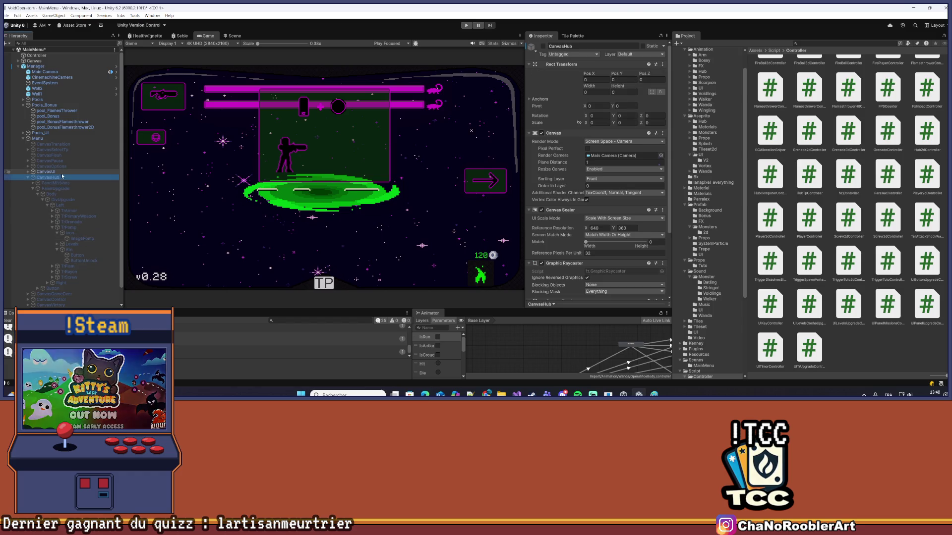
pyautogui.click(543, 47)
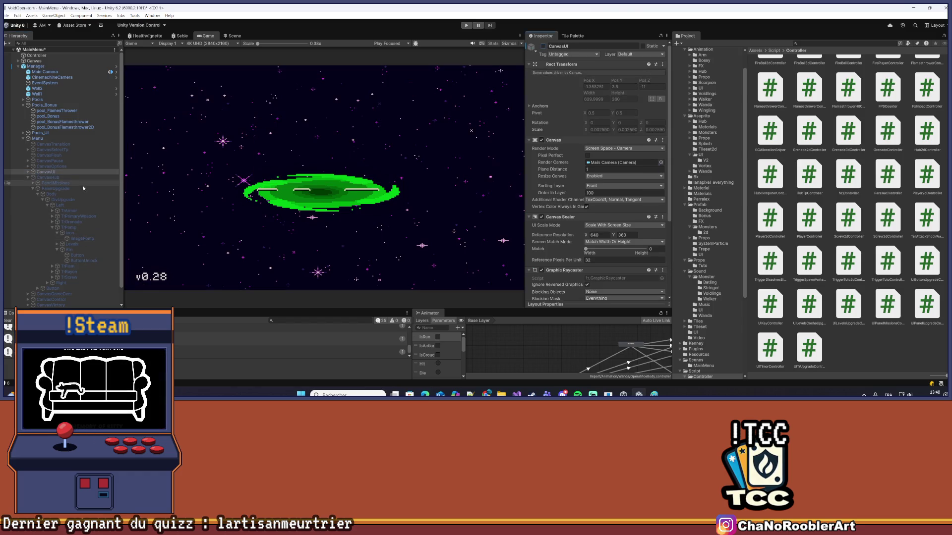
pyautogui.click(516, 394)
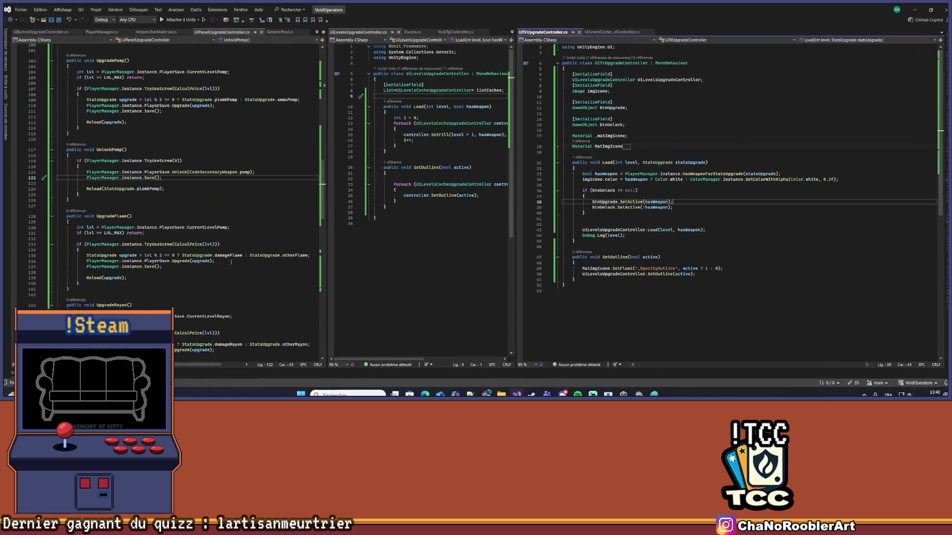
# Shorten UnlockPomp's name toward Unlock and give it a CodeSecondaryWeapon code parameter
pyautogui.click(112, 150)
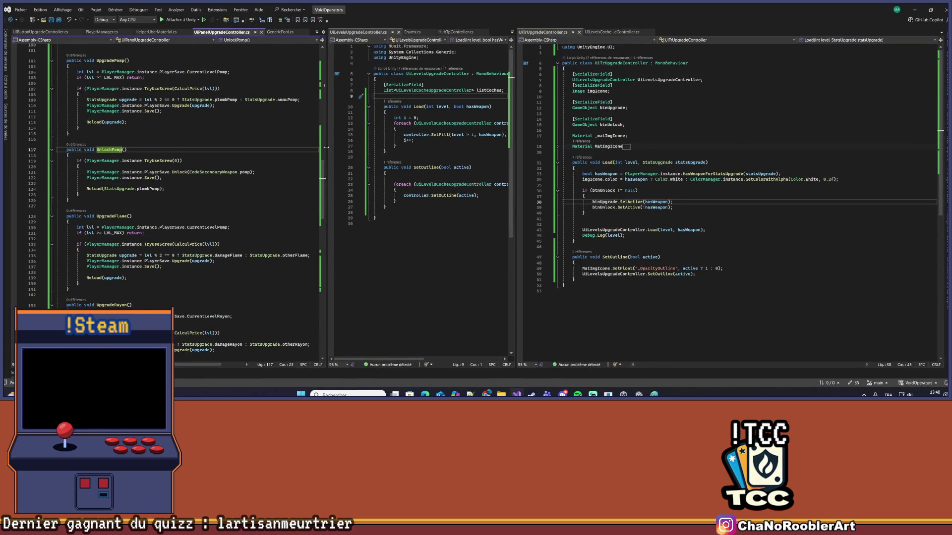
pyautogui.moveTo(326, 147); pyautogui.dragTo(415, 148)
pyautogui.scroll(2, 210, 180)
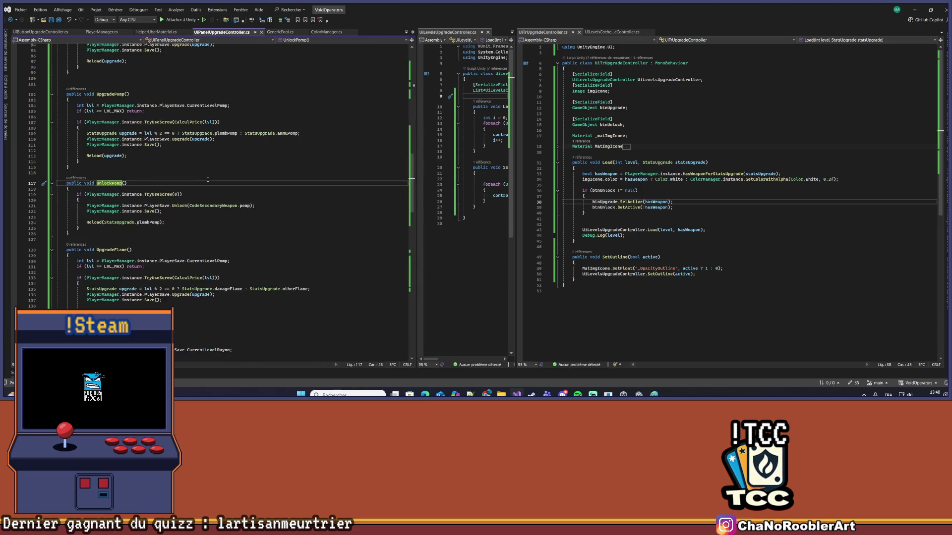
pyautogui.hotkey('ctrl', 'Right')
pyautogui.press('BackSpace')
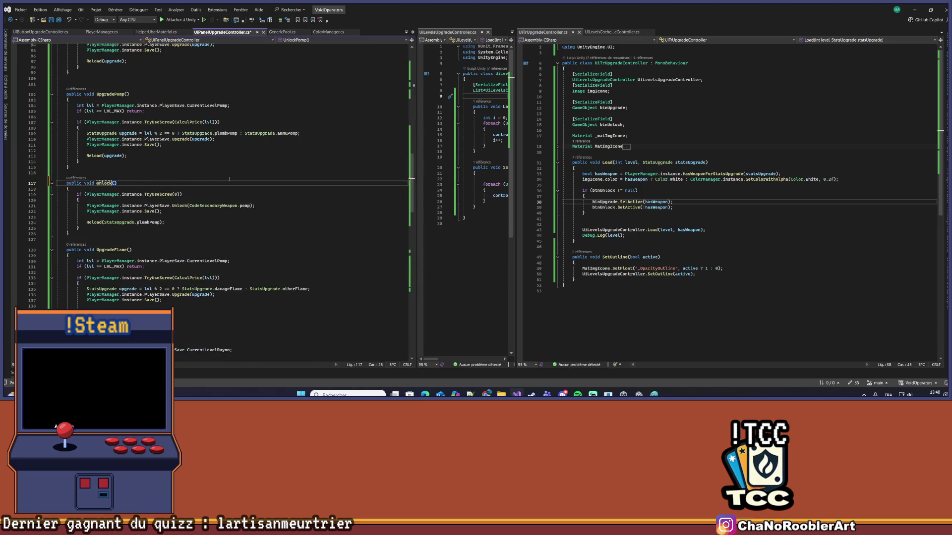
pyautogui.write('CodeSecondaryWeapon')
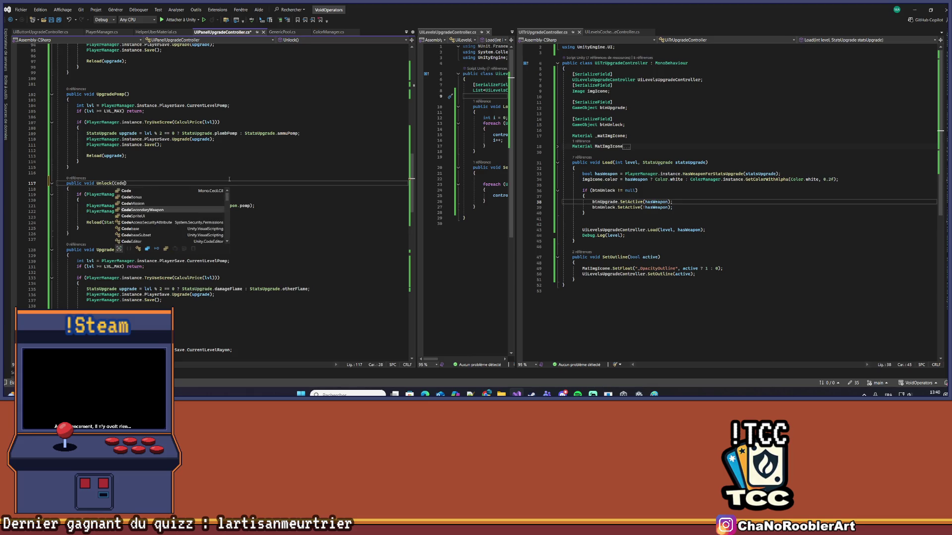
pyautogui.write(' code')
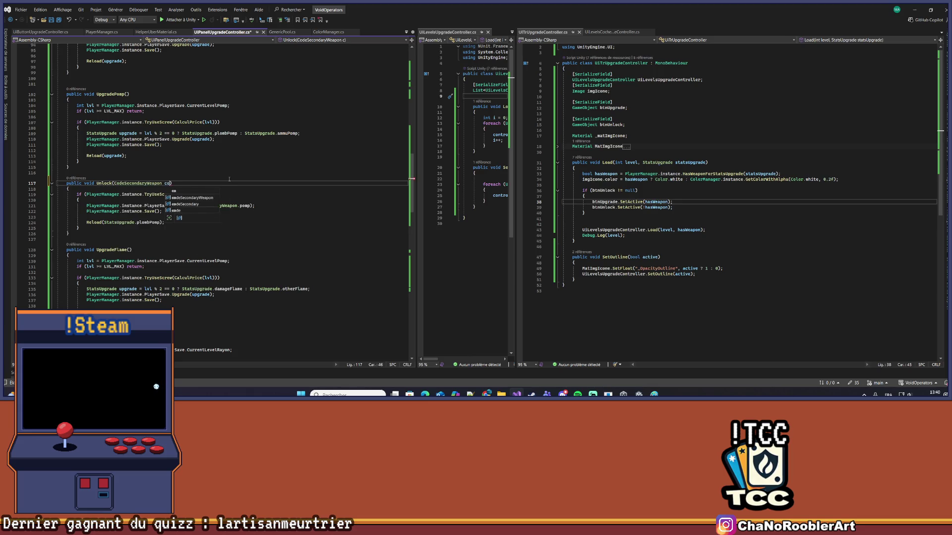
# Revert that edit, restoring the original parameterless UnlockPomp method
pyautogui.click(169, 183)
pyautogui.press('Right')
pyautogui.press('Right')
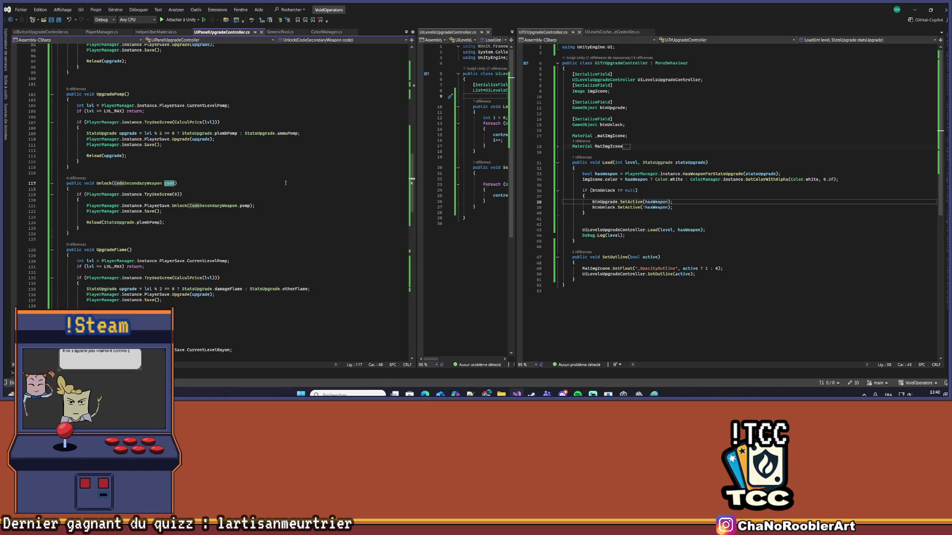
pyautogui.hotkey('ctrl', 'BackSpace')
pyautogui.hotkey('ctrl', 'BackSpace')
pyautogui.hotkey('ctrl', 'BackSpace')
pyautogui.press('Left')
pyautogui.write('Pomp')
pyautogui.press('Down')
pyautogui.press('Down')
pyautogui.press('Down')
pyautogui.press('End')
pyautogui.press('Left')
pyautogui.press('Left')
pyautogui.hotkey('ctrl', 'BackSpace')
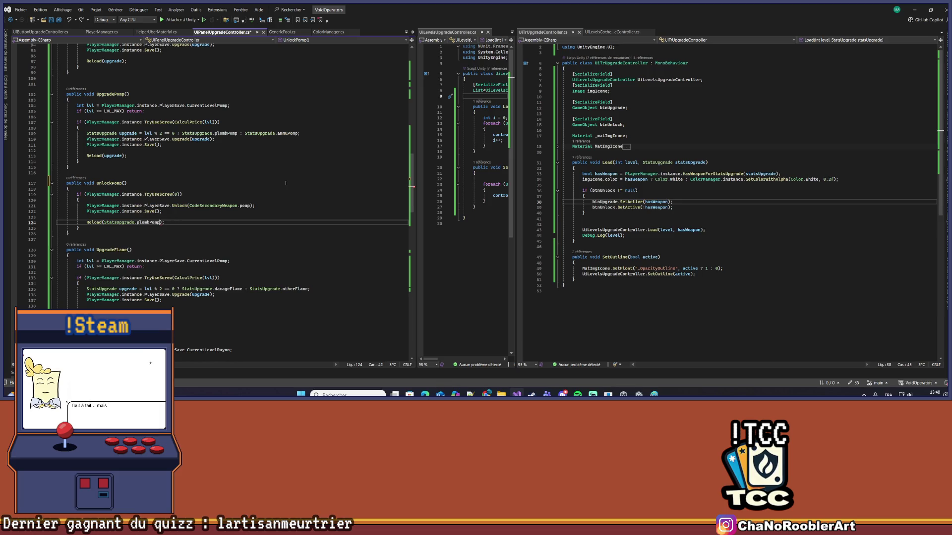
# Select the whole UnlockPomp method and place the cursor after UpgradeFlame()
pyautogui.moveTo(64, 183); pyautogui.dragTo(87, 232)
pyautogui.hotkey('ctrl', 'c')
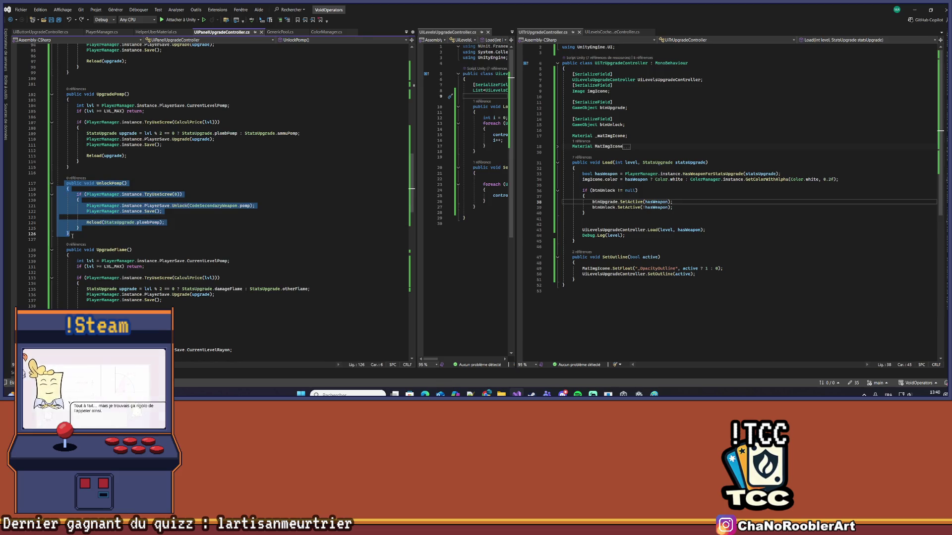
pyautogui.scroll(-5, 87, 231)
pyautogui.click(177, 238)
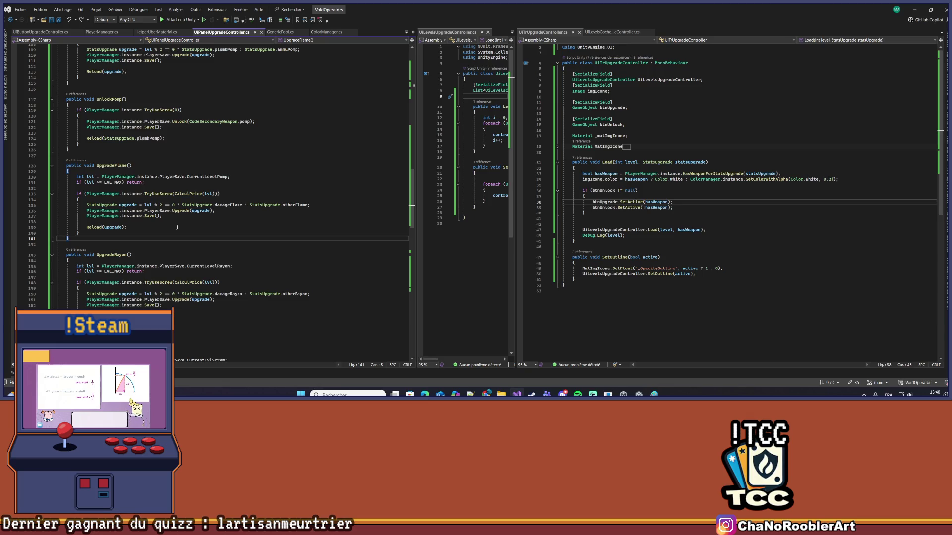
# Paste the UnlockPomp copy after UpgradeFlame as UnlockFlame, unlocking Flamesthrower
pyautogui.press('Return')
pyautogui.press('Return')
pyautogui.hotkey('ctrl', 'v')
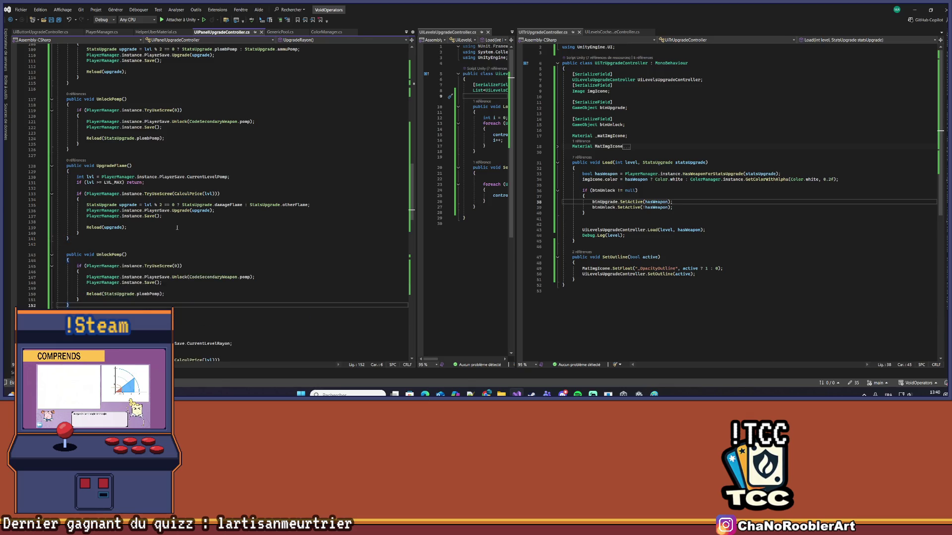
pyautogui.scroll(-2, 177, 230)
pyautogui.doubleClick(119, 221)
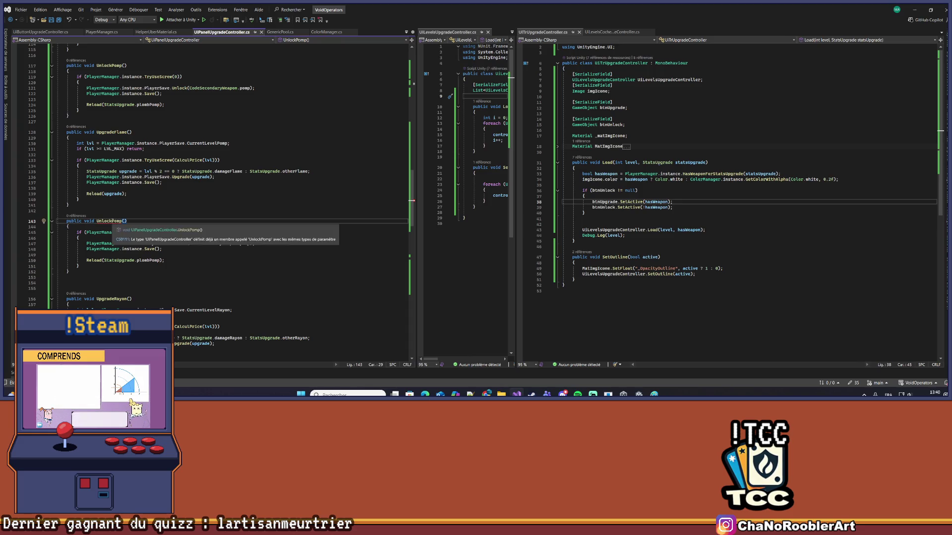
pyautogui.write('UnlockFlame')
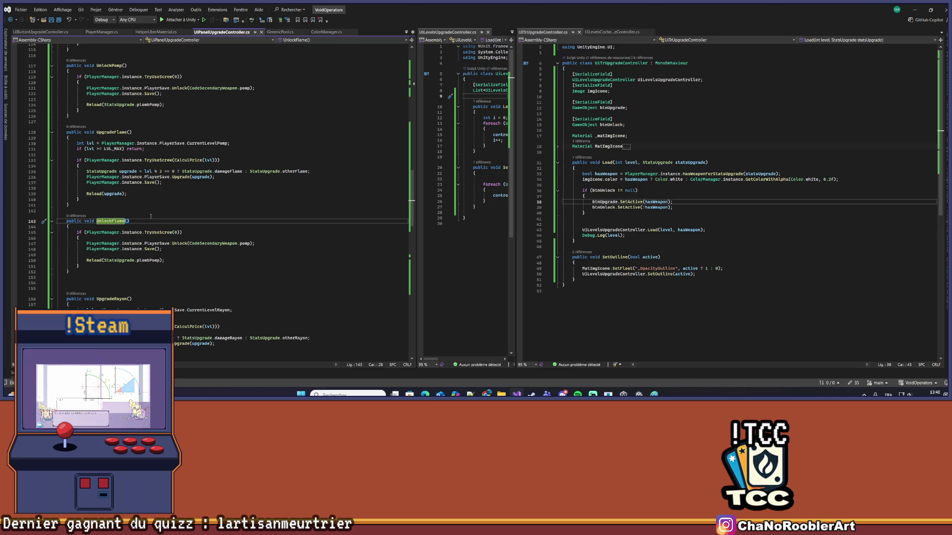
pyautogui.click(245, 245)
pyautogui.doubleClick(244, 245)
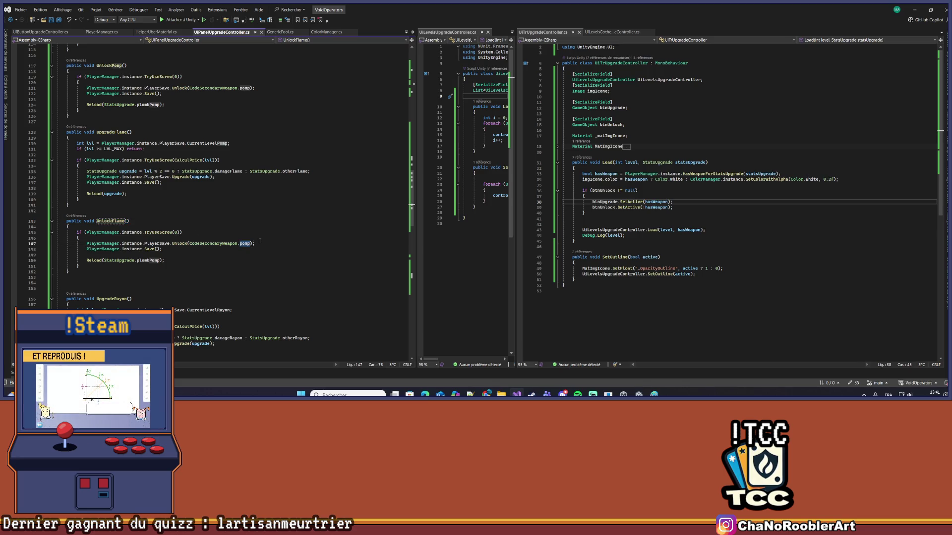
pyautogui.write('Fl')
pyautogui.press('Tab')
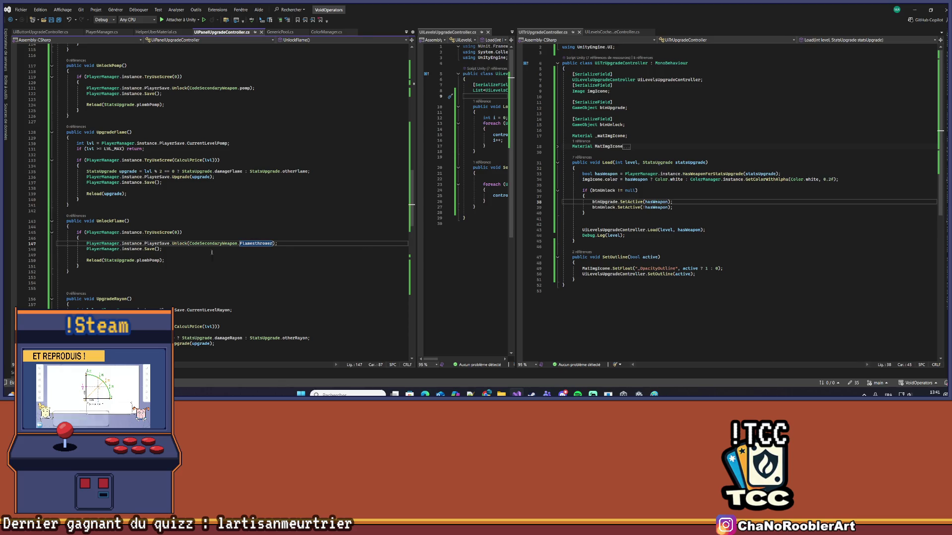
# Duplicate UnlockFlame below it and rename the copy UnlockRayon
pyautogui.moveTo(66, 221); pyautogui.dragTo(77, 266)
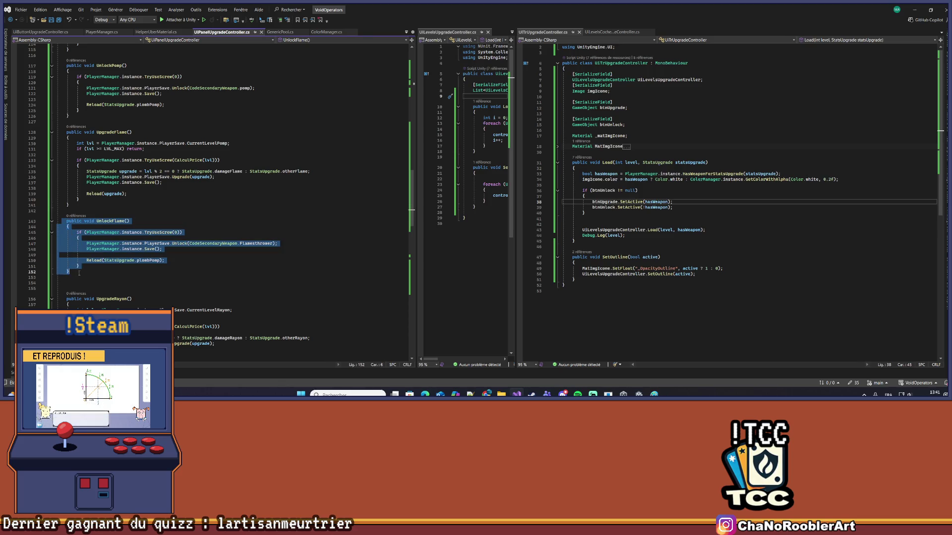
pyautogui.press('Down')
pyautogui.press('Return')
pyautogui.press('Return')
pyautogui.hotkey('ctrl', 'v')
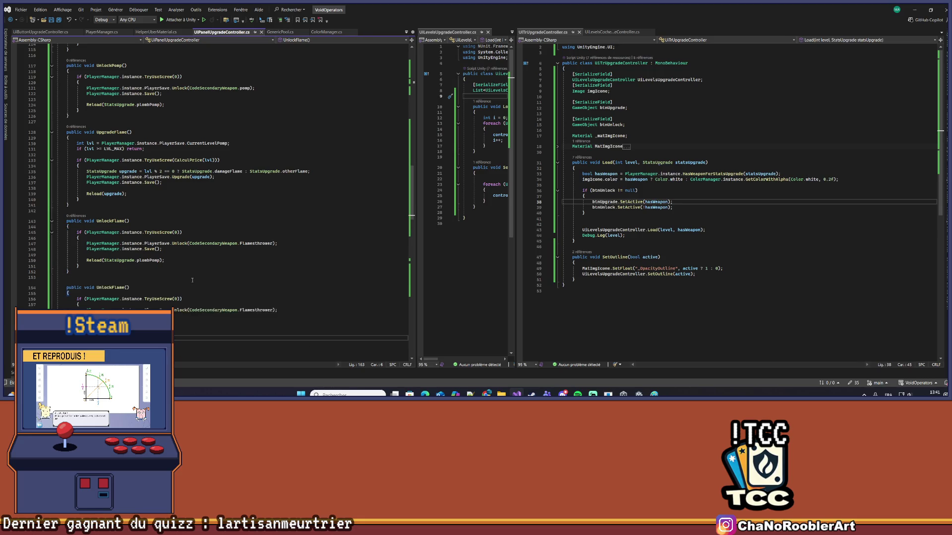
pyautogui.moveTo(108, 288); pyautogui.dragTo(122, 287)
pyautogui.write('Rayon')
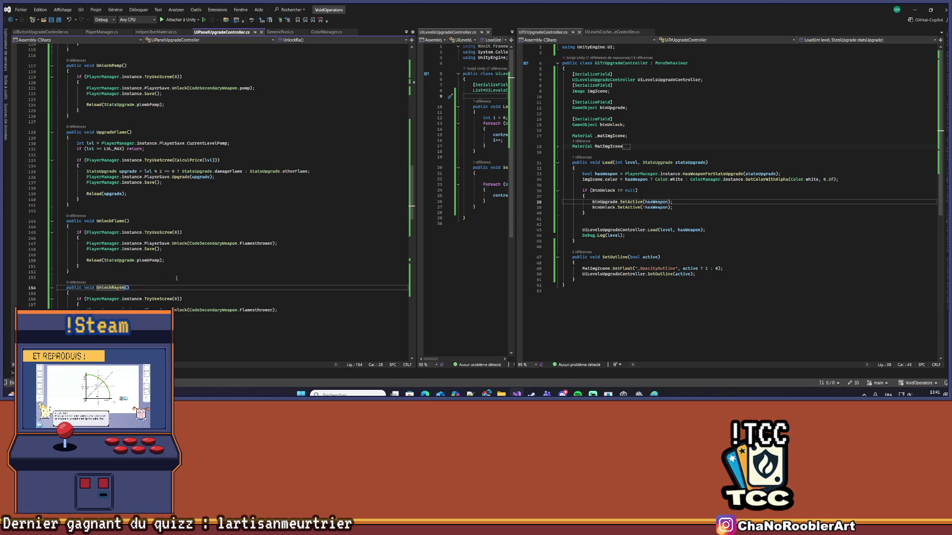
# Make UnlockFlame reload otherFlame, and UnlockRayon unlock rayon and reload otherRayon
pyautogui.click(150, 256)
pyautogui.doubleClick(147, 260)
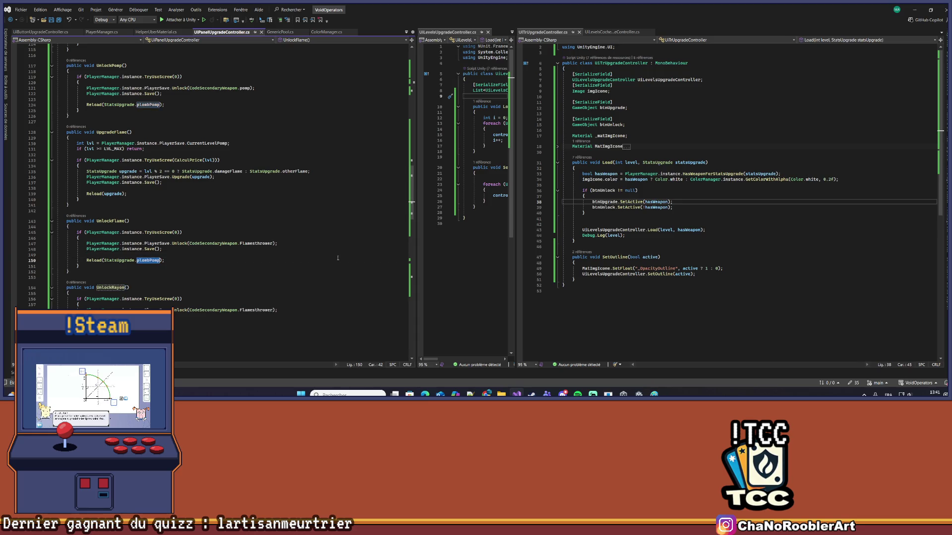
pyautogui.write('otherFlame')
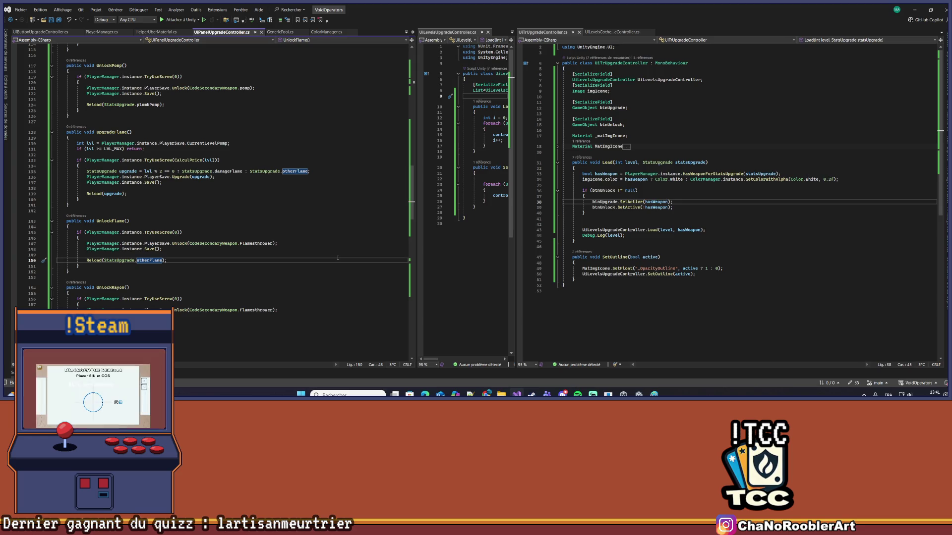
pyautogui.doubleClick(254, 312)
pyautogui.write('rayon')
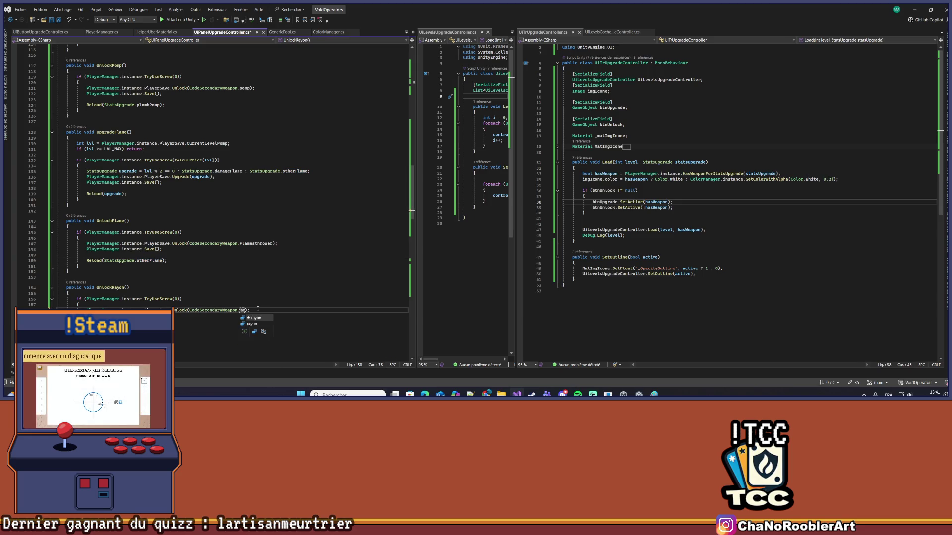
pyautogui.scroll(-3, 141, 285)
pyautogui.doubleClick(148, 276)
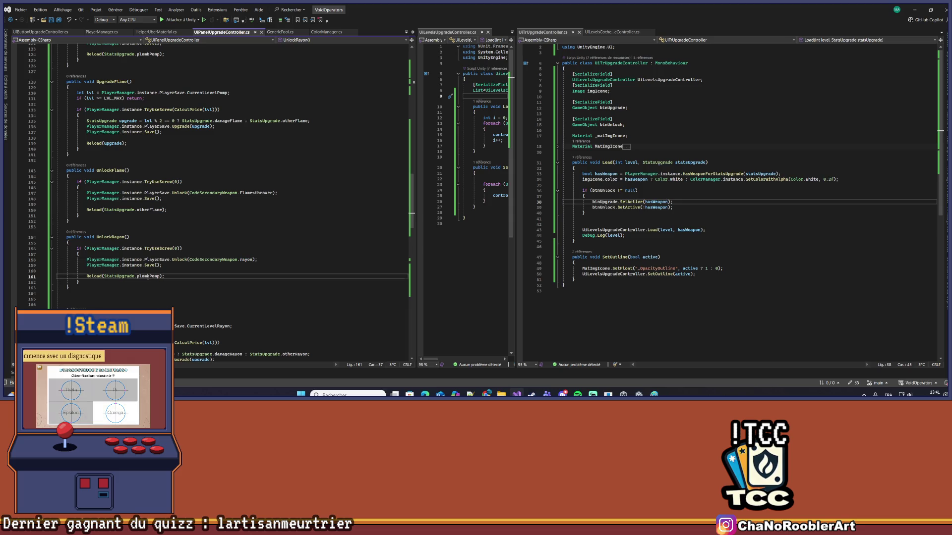
pyautogui.write('other')
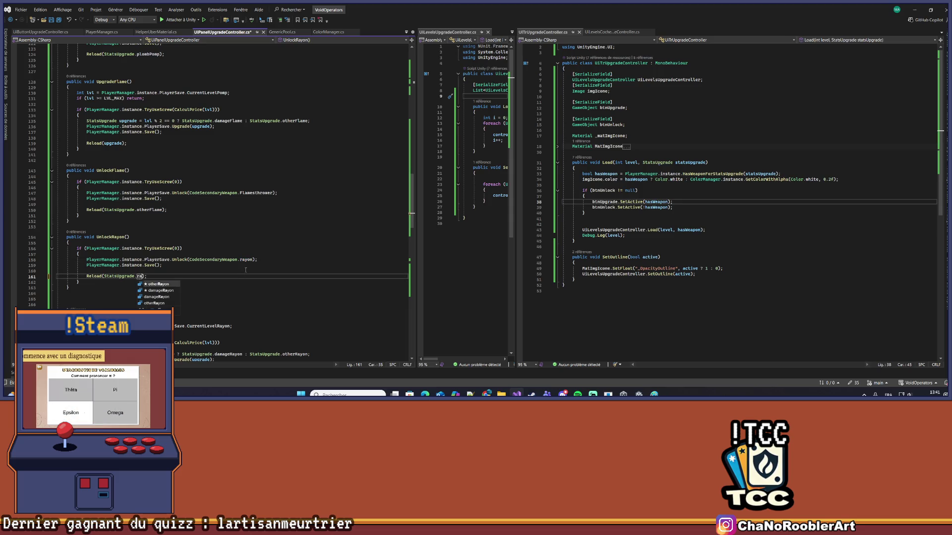
pyautogui.press('Tab')
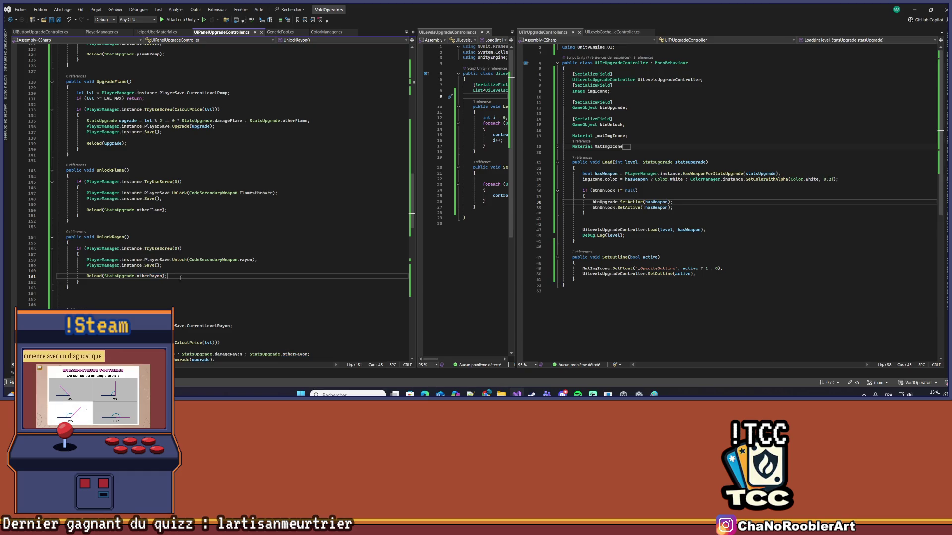
pyautogui.hotkey('alt', 'Tab')
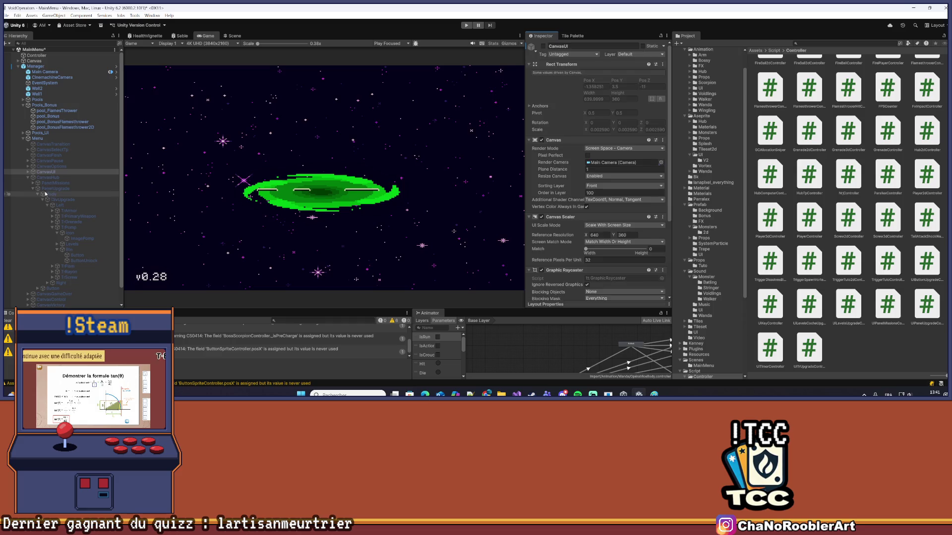
# Re-activate CanvasHub and PanelUpgrade to show the upgrade panel
pyautogui.click(6, 320)
pyautogui.click(48, 177)
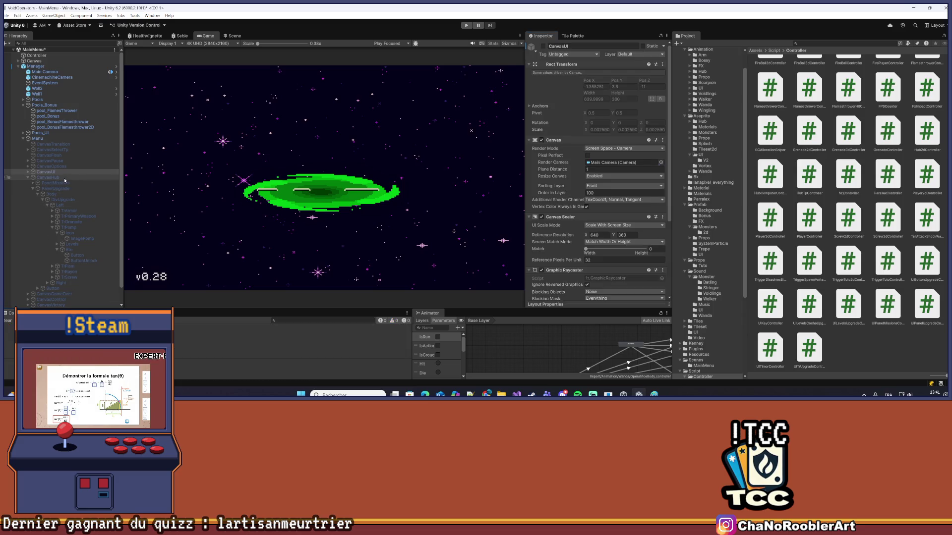
pyautogui.click(543, 46)
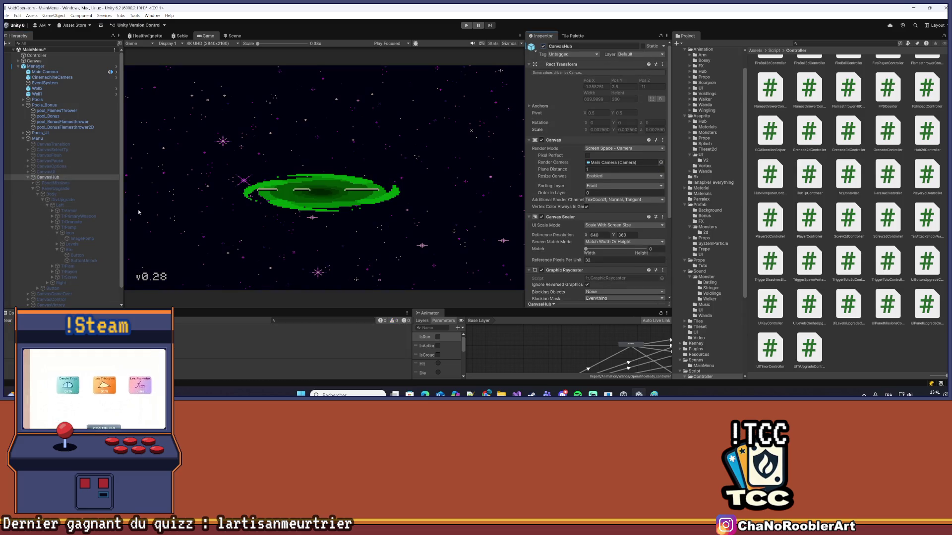
pyautogui.click(68, 190)
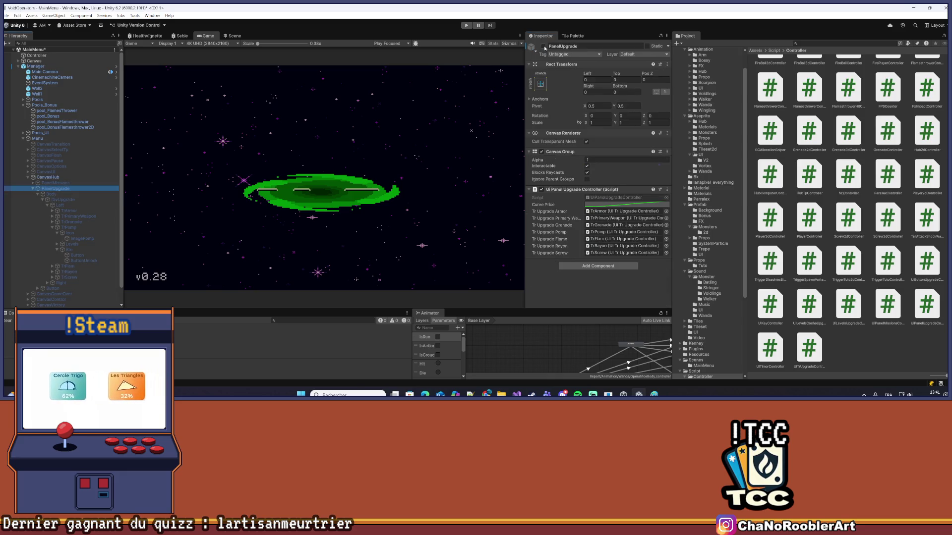
pyautogui.click(543, 46)
# Duplicate TrPomp's ButtonUnlock and move the copy under TrFlam's Btn
pyautogui.scroll(-2, 97, 237)
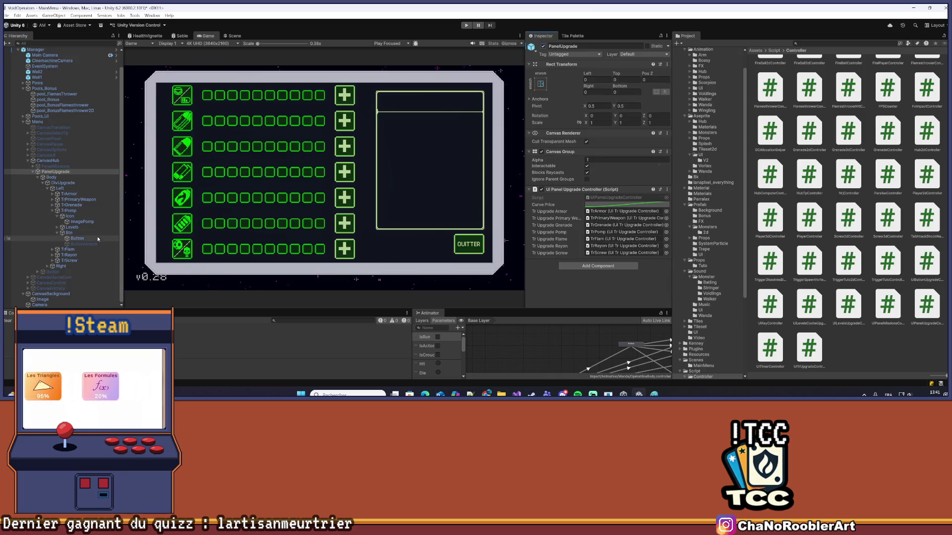
pyautogui.click(58, 233)
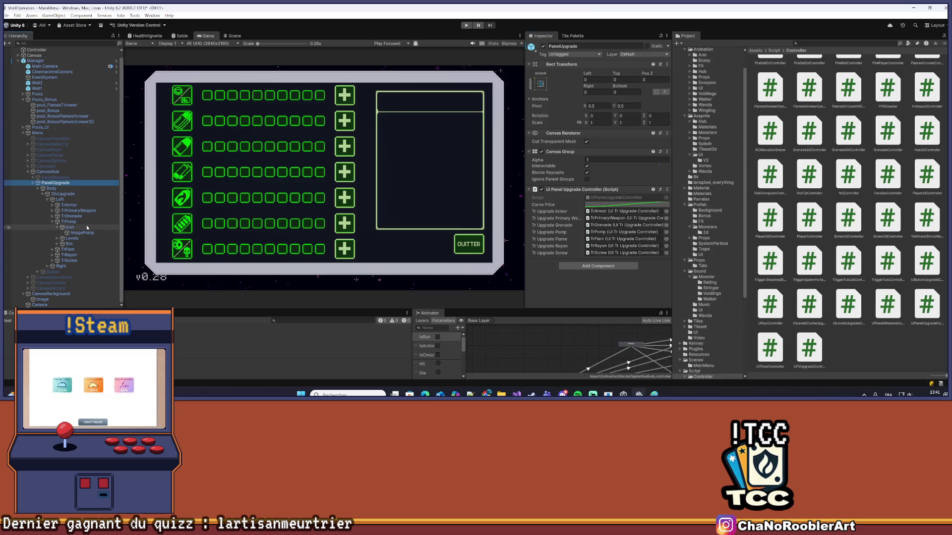
pyautogui.click(52, 249)
pyautogui.scroll(-3, 70, 223)
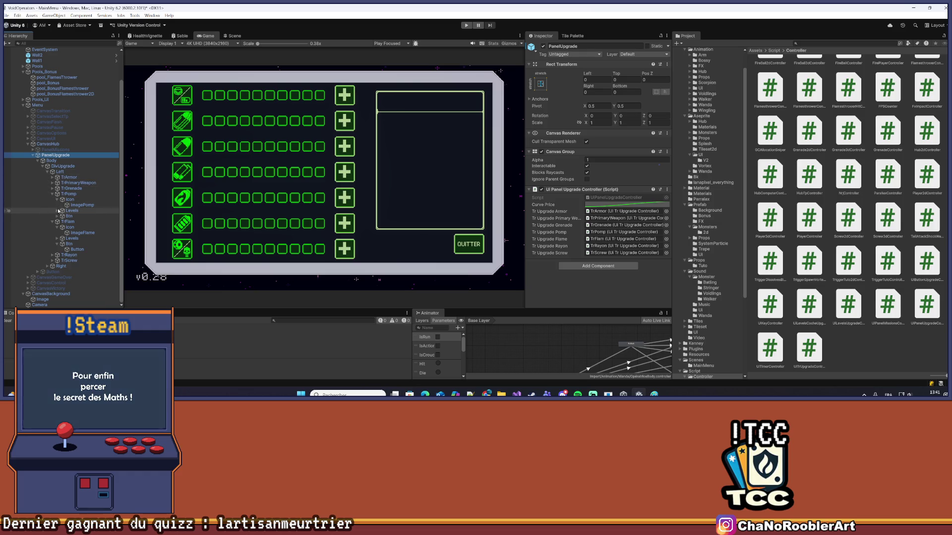
pyautogui.click(61, 200)
pyautogui.click(58, 216)
pyautogui.click(82, 227)
pyautogui.hotkey('ctrl', 'd')
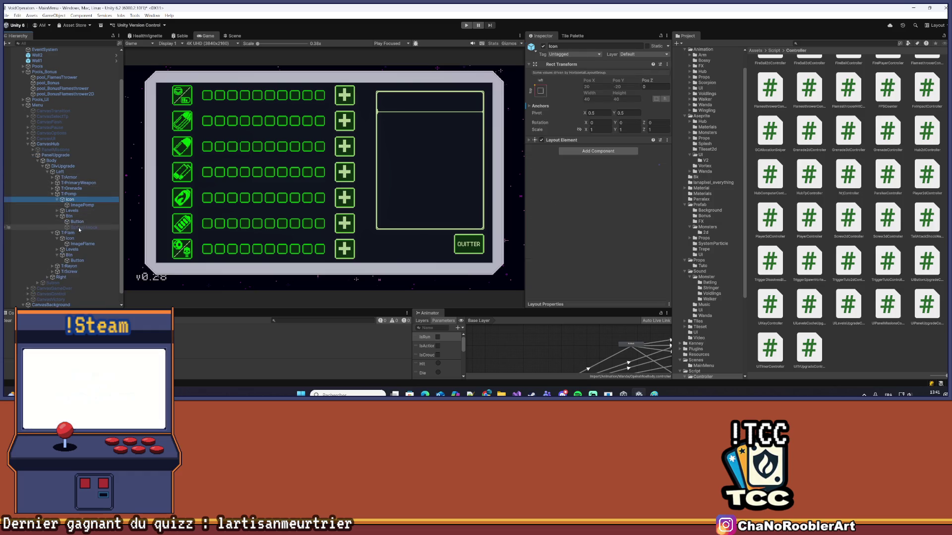
pyautogui.moveTo(83, 234); pyautogui.dragTo(82, 272)
# Activate the copied lock button and disable the flame row's plus Button
pyautogui.click(76, 261)
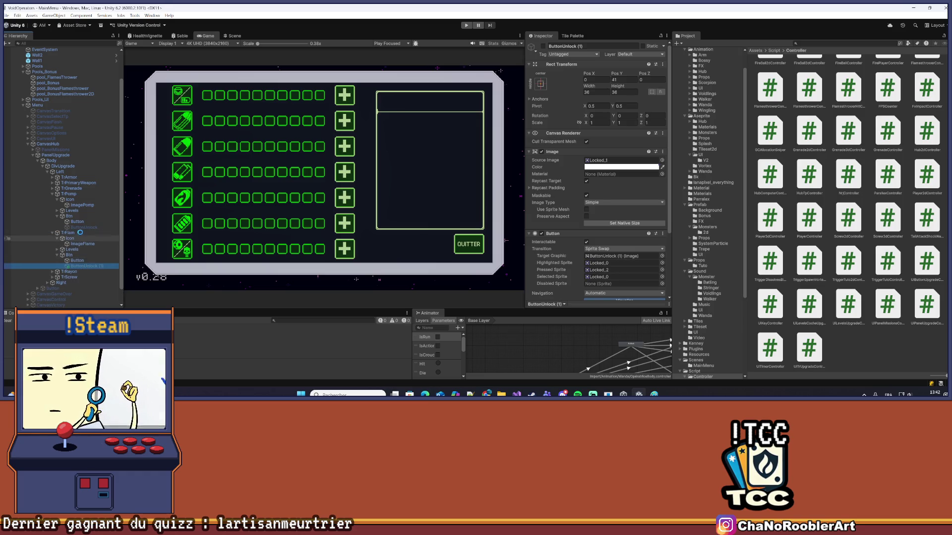
pyautogui.scroll(-1, 78, 262)
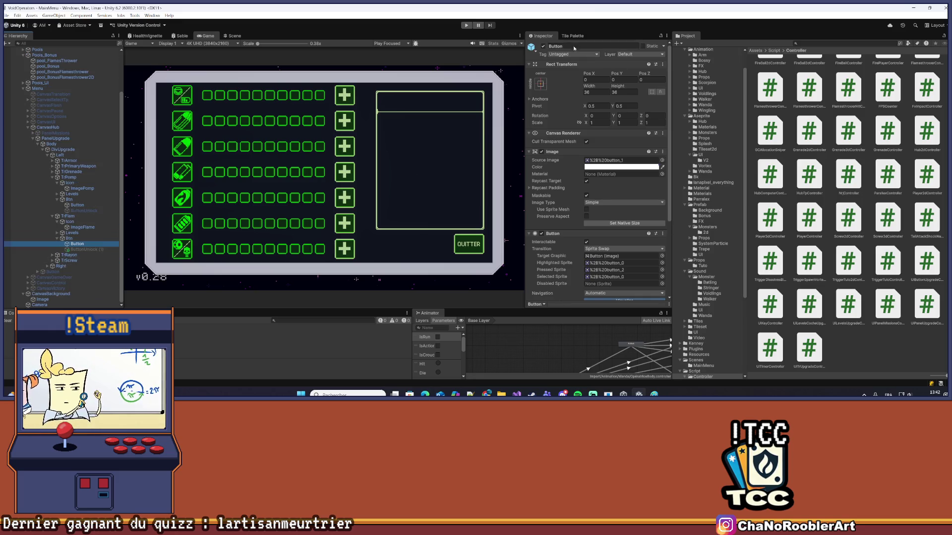
pyautogui.hotkey('alt', 'shift', 'a')
pyautogui.click(95, 250)
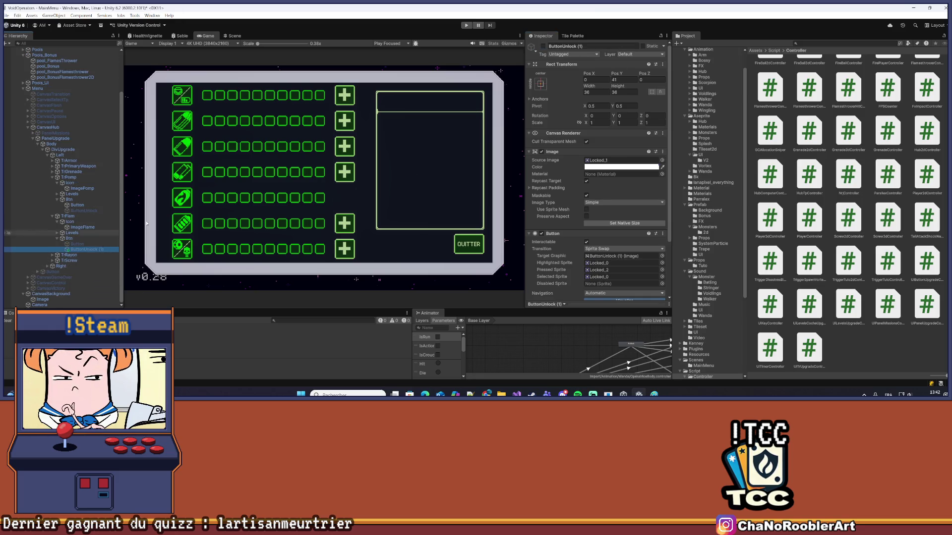
pyautogui.click(543, 46)
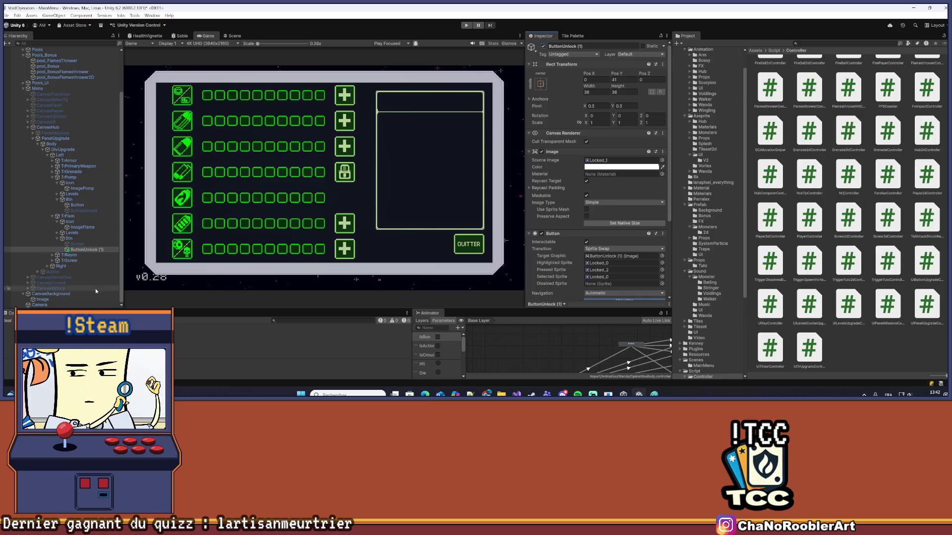
pyautogui.click(59, 277)
pyautogui.scroll(4, 385, 157)
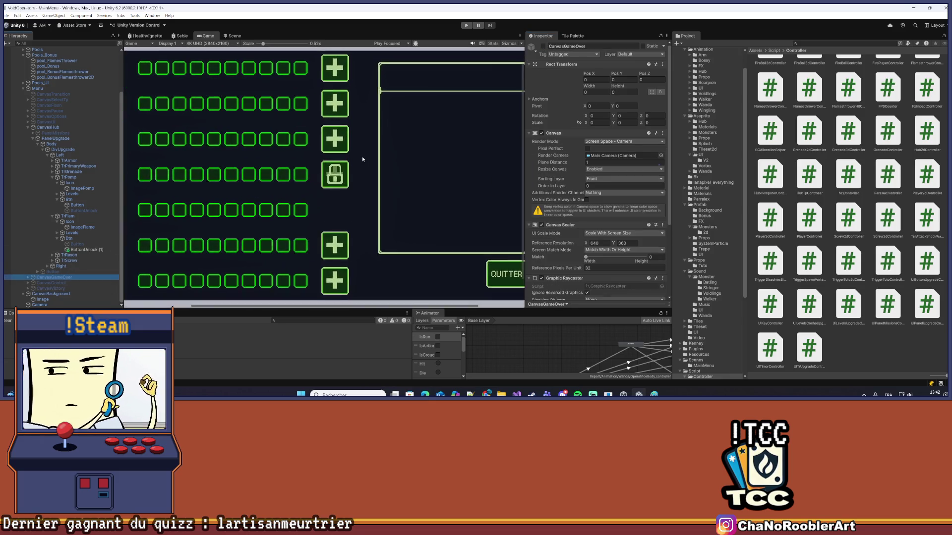
pyautogui.click(99, 204)
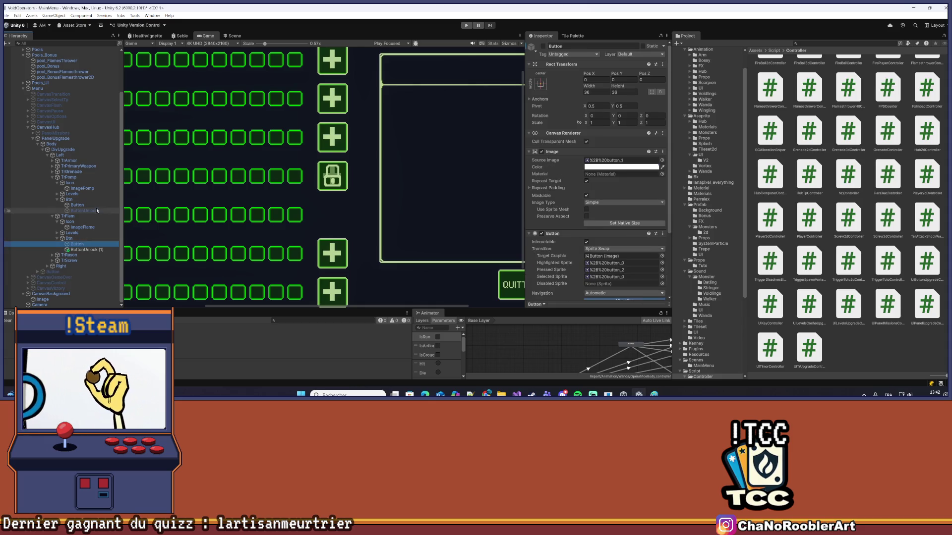
pyautogui.click(543, 46)
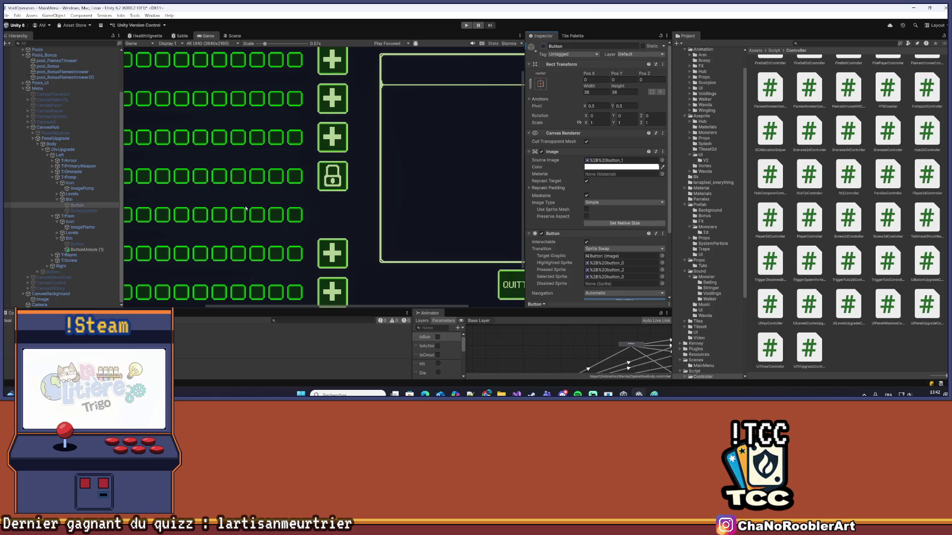
# Set the copy's vertical position to 0 and rename it ButtonUnlock
pyautogui.scroll(-1, 288, 206)
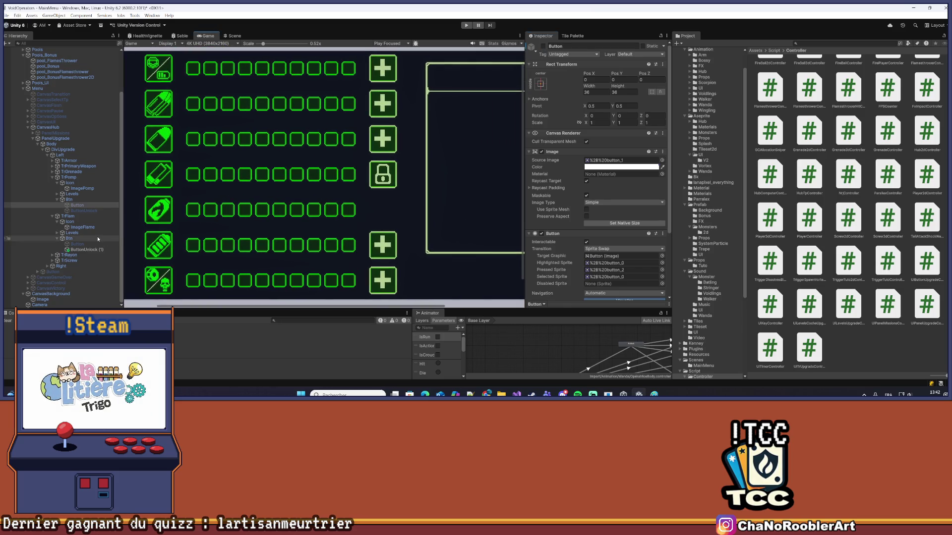
pyautogui.click(69, 238)
pyautogui.click(84, 211)
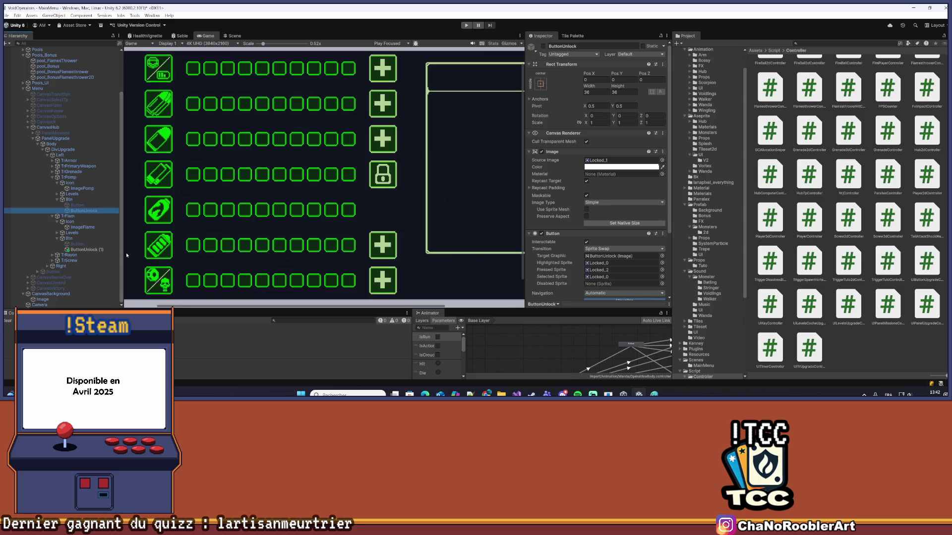
pyautogui.click(87, 249)
pyautogui.click(628, 80)
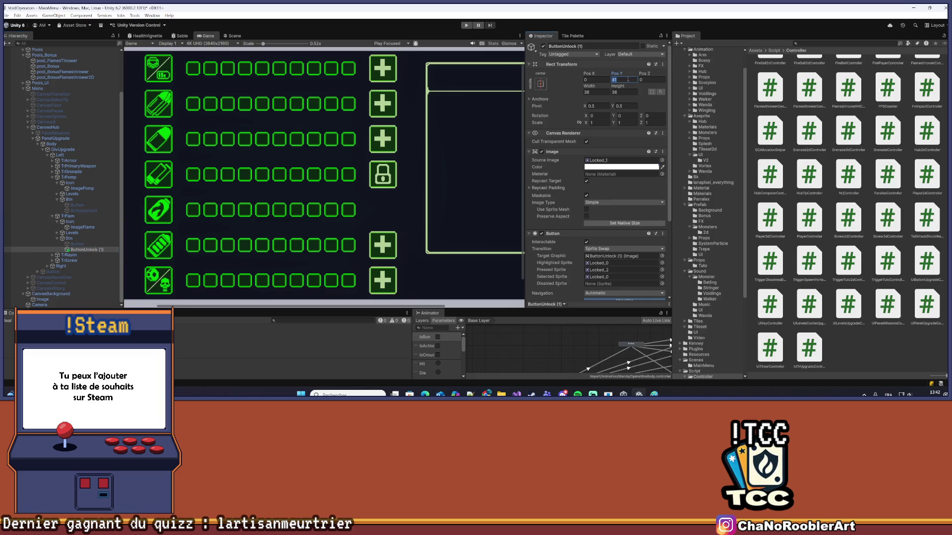
pyautogui.write('0')
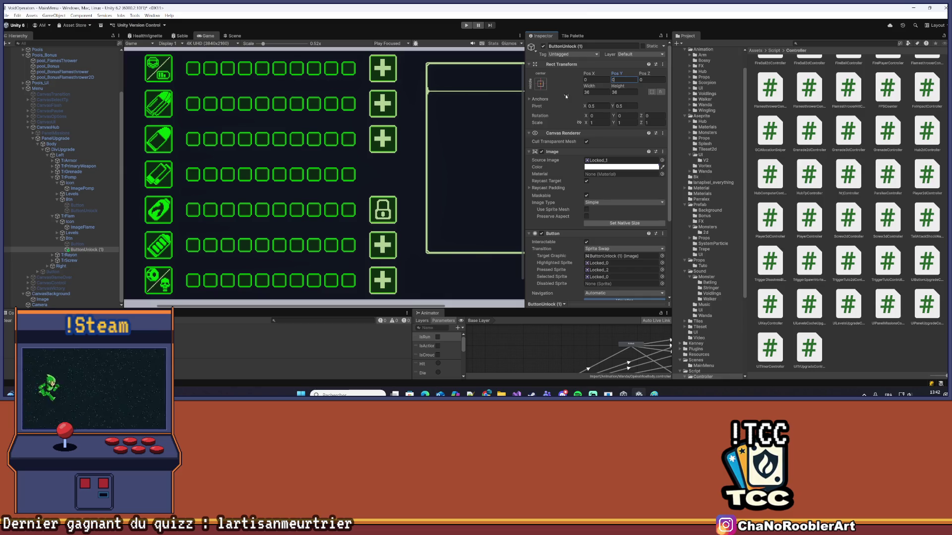
pyautogui.click(107, 211)
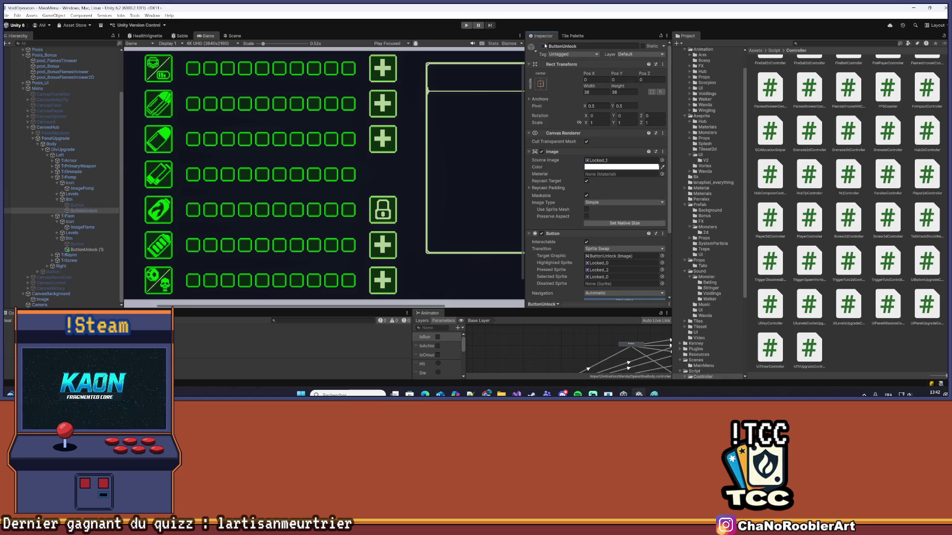
pyautogui.rightClick(84, 249)
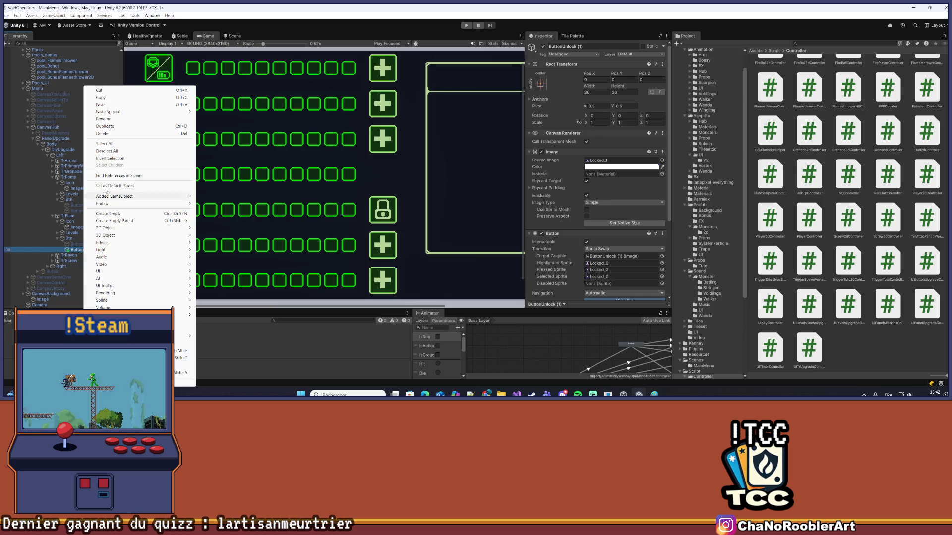
pyautogui.click(115, 119)
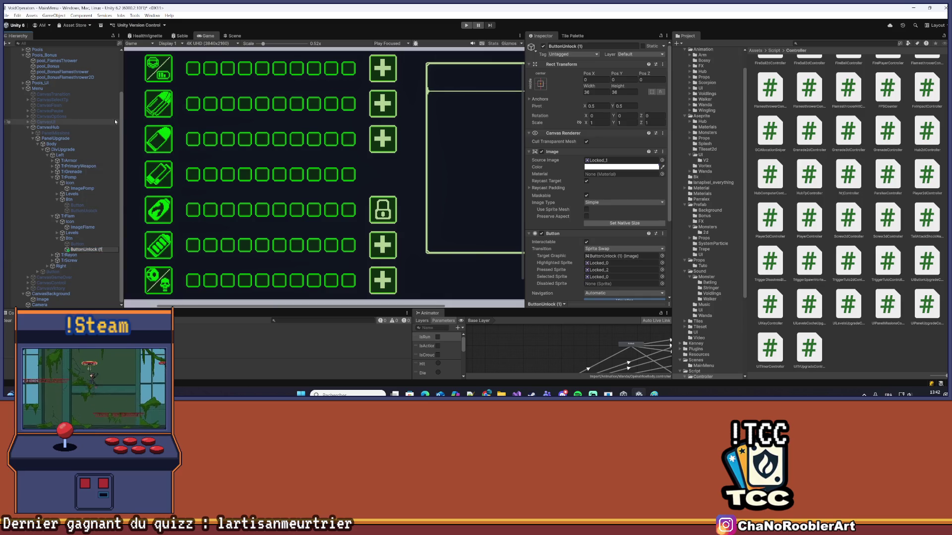
pyautogui.press('Return')
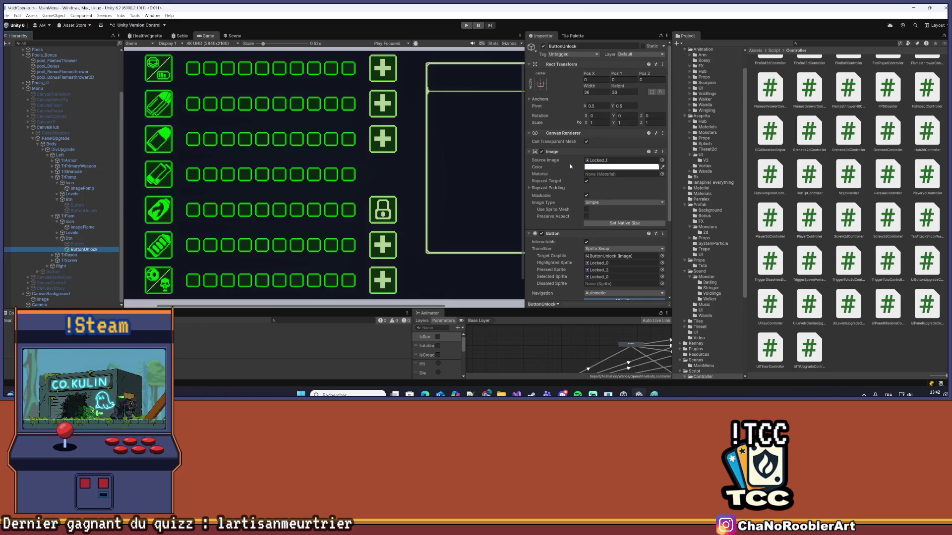
# Set the flame row's ButtonUnlock On Click to UIPanelUpgradeController > UnlockFlame()
pyautogui.scroll(-3, 602, 189)
pyautogui.click(620, 212)
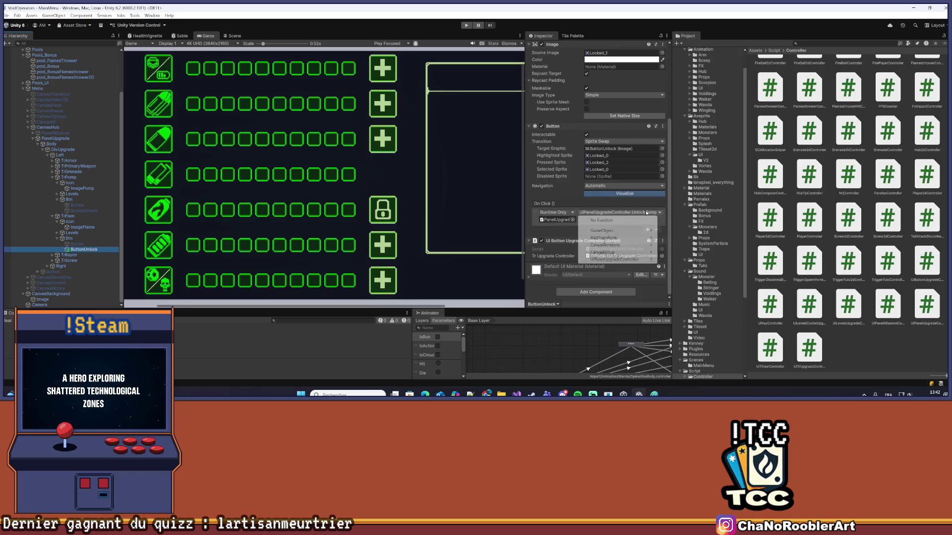
pyautogui.moveTo(640, 259)
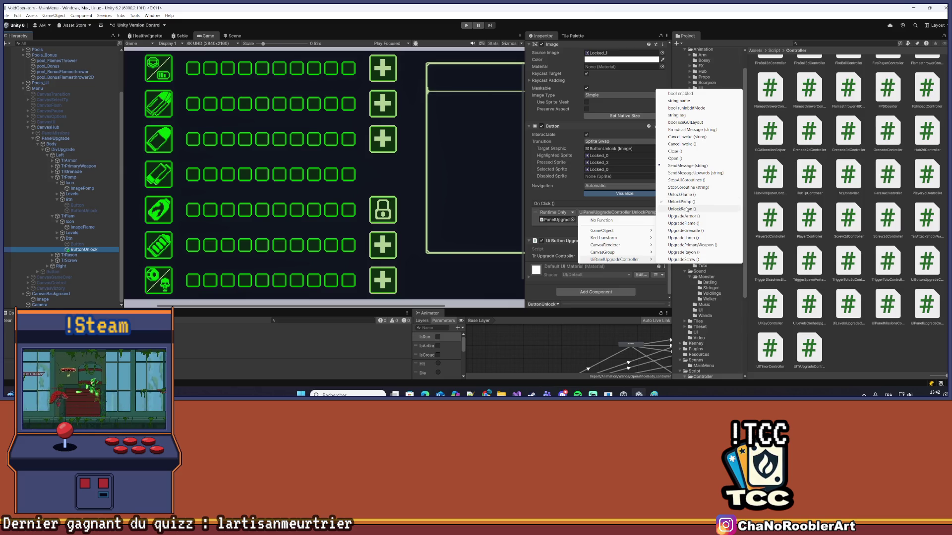
pyautogui.click(682, 194)
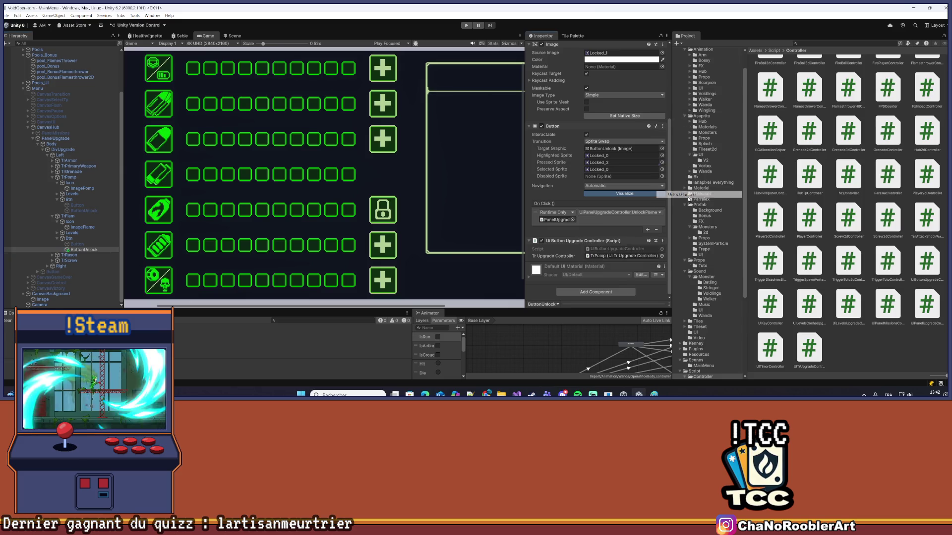
# Assign Button to TrFlam's Btn Upgrade field and reselect the flame row's ButtonUnlock, then the Manager
pyautogui.click(67, 216)
pyautogui.moveTo(77, 244)
pyautogui.mouseDown()
pyautogui.moveTo(543, 185)
pyautogui.moveTo(602, 194)
pyautogui.mouseUp()
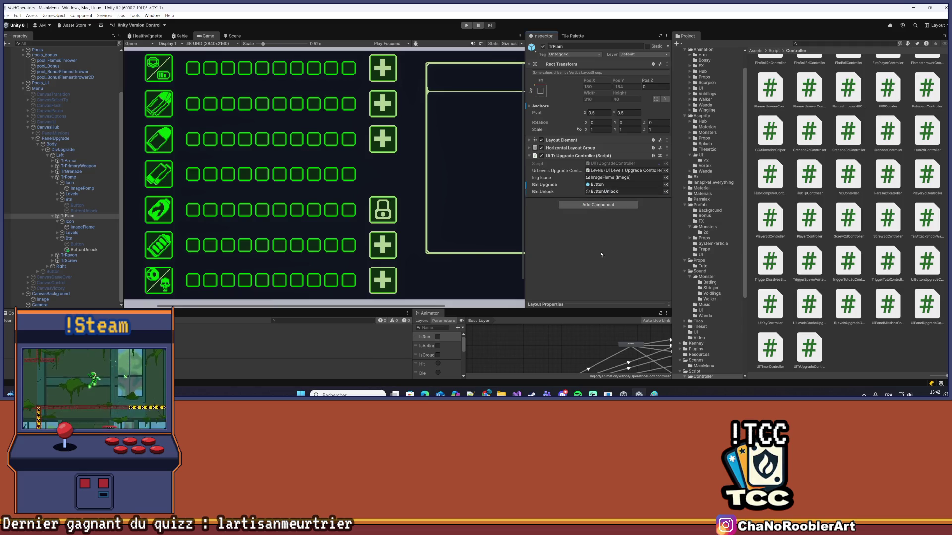
pyautogui.click(83, 250)
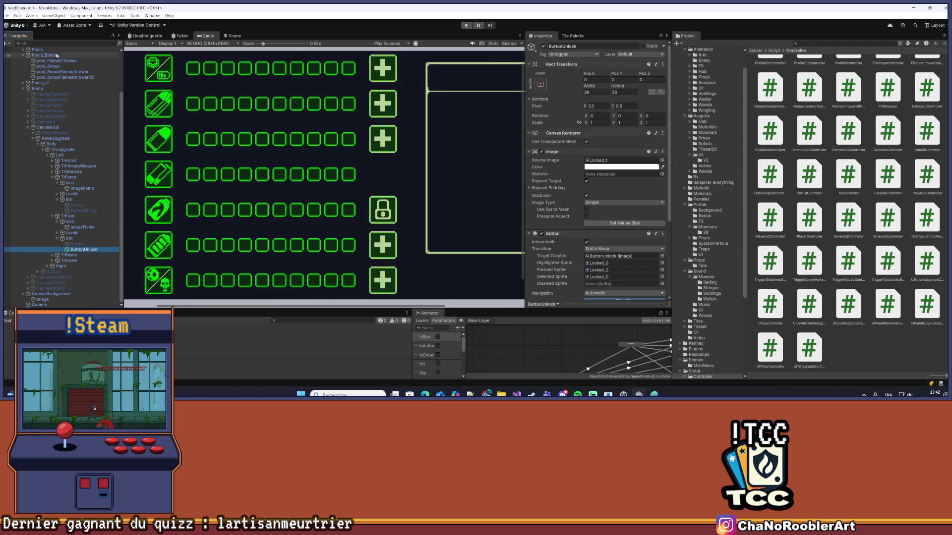
pyautogui.scroll(3, 38, 99)
pyautogui.click(35, 66)
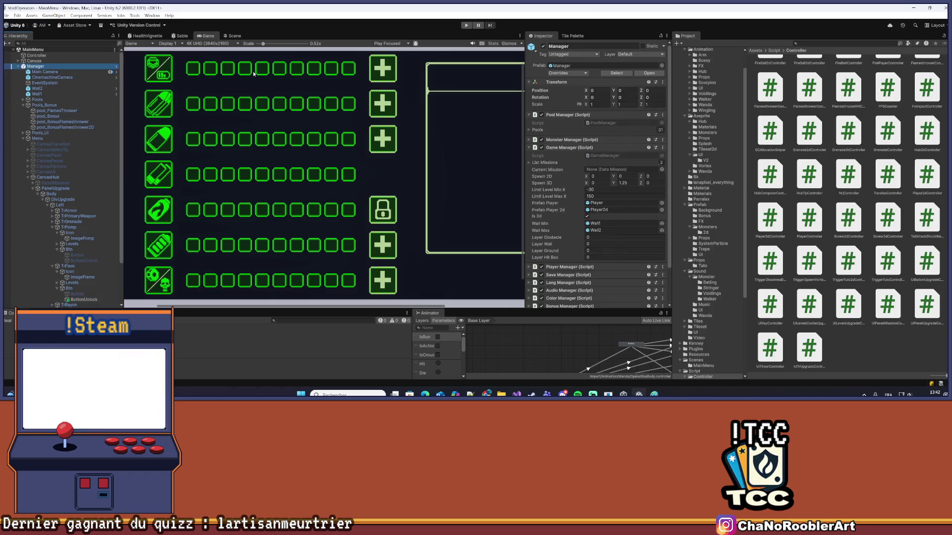
# Apply all Manager prefab overrides, then hide TrPomp's plus Button and activate its ButtonUnlock
pyautogui.click(585, 74)
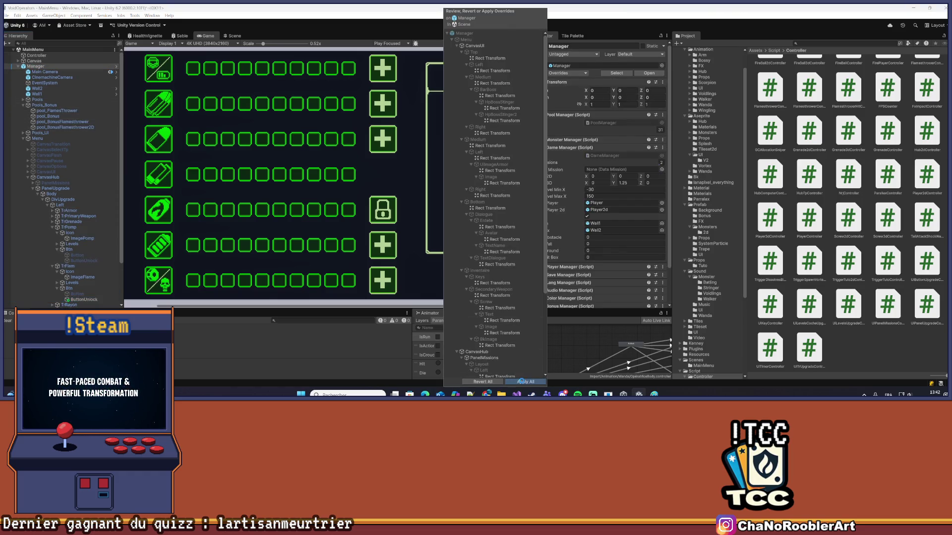
pyautogui.click(462, 328)
pyautogui.scroll(-2, 322, 198)
pyautogui.scroll(-3, 73, 226)
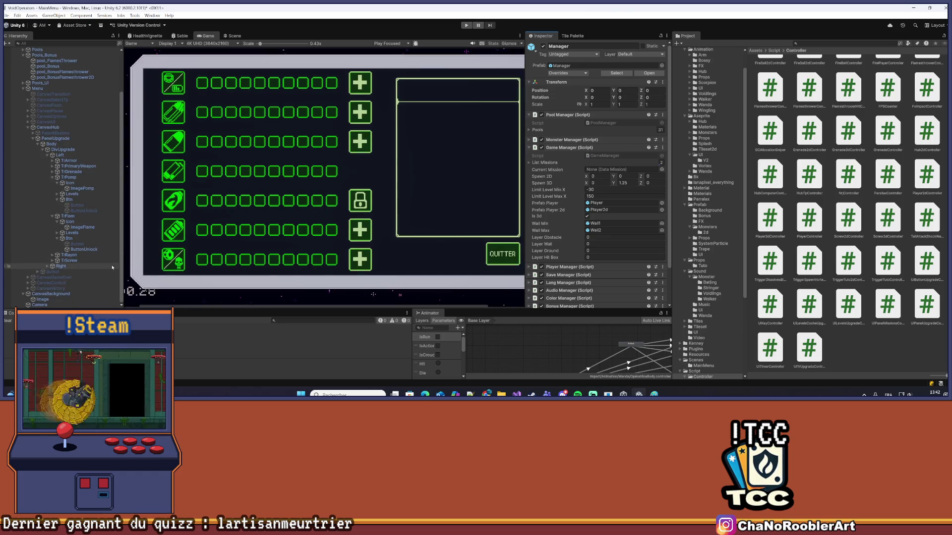
pyautogui.click(77, 205)
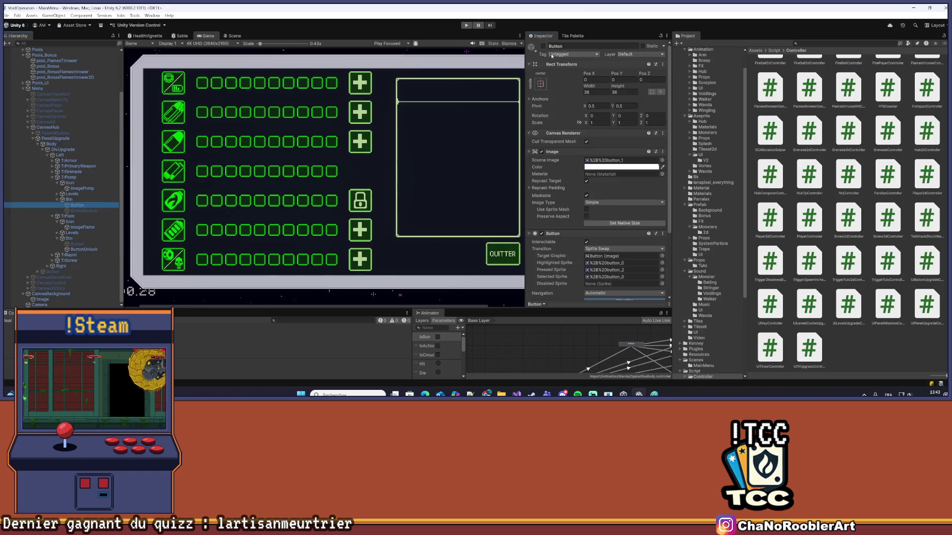
pyautogui.click(543, 46)
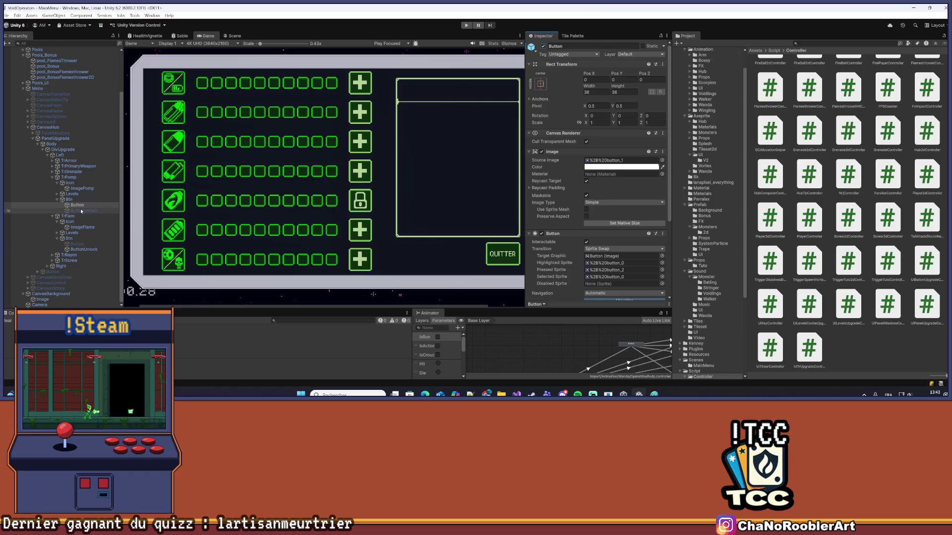
pyautogui.click(543, 46)
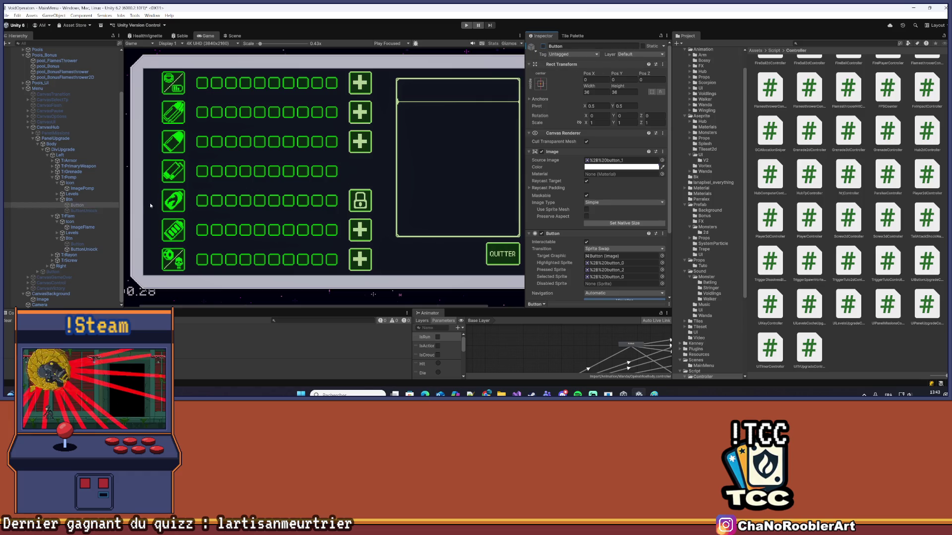
pyautogui.click(84, 211)
pyautogui.click(543, 46)
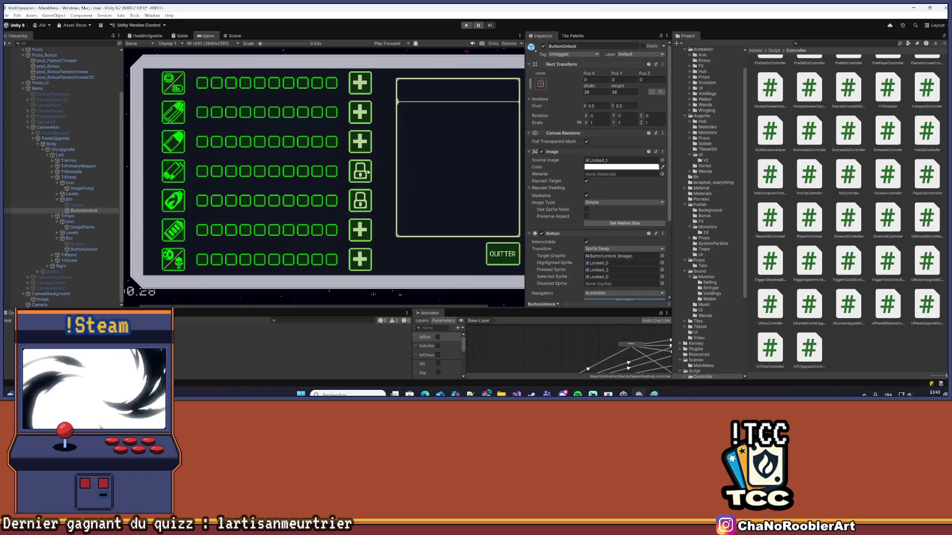
# Inspect the TrPomp and TrFlam controllers, pan to the whole panel, and expand TrRayon
pyautogui.scroll(2, 340, 187)
pyautogui.click(70, 176)
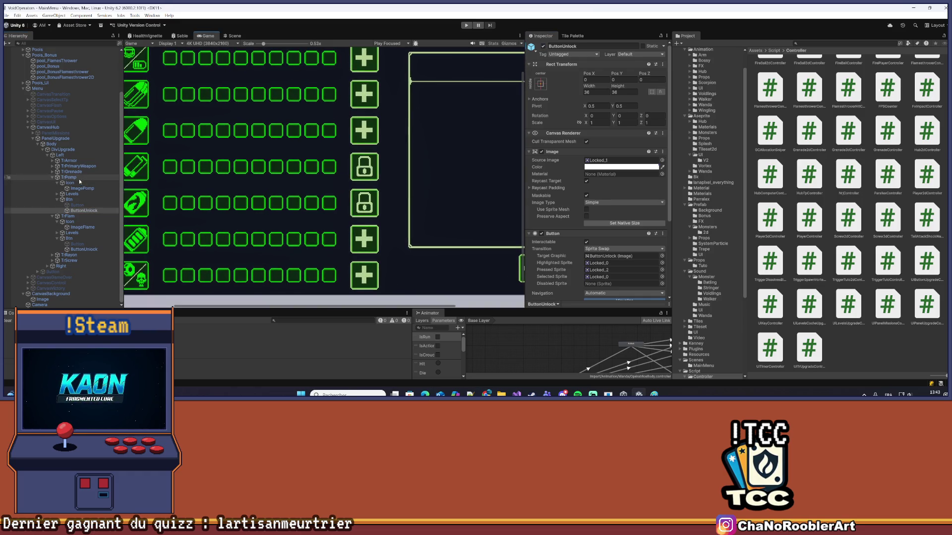
pyautogui.click(68, 217)
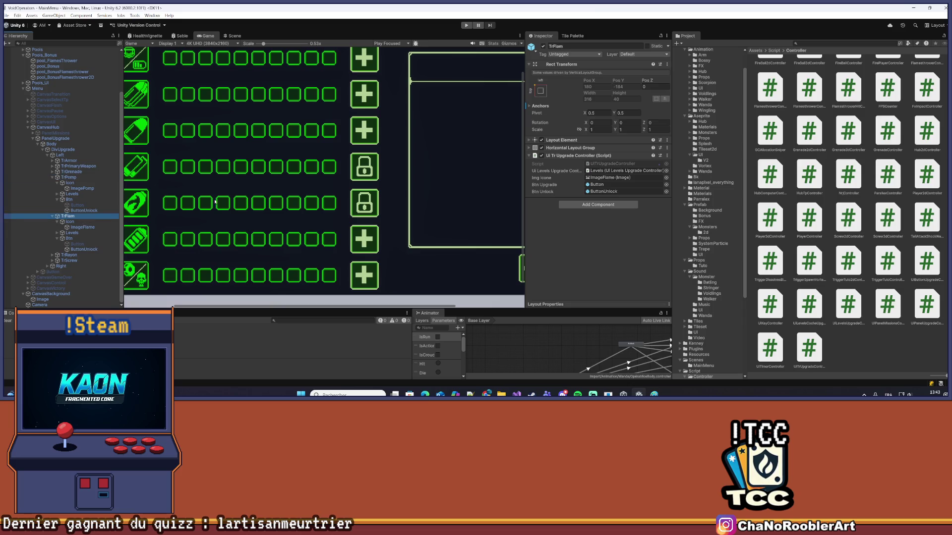
pyautogui.scroll(-2, 312, 163)
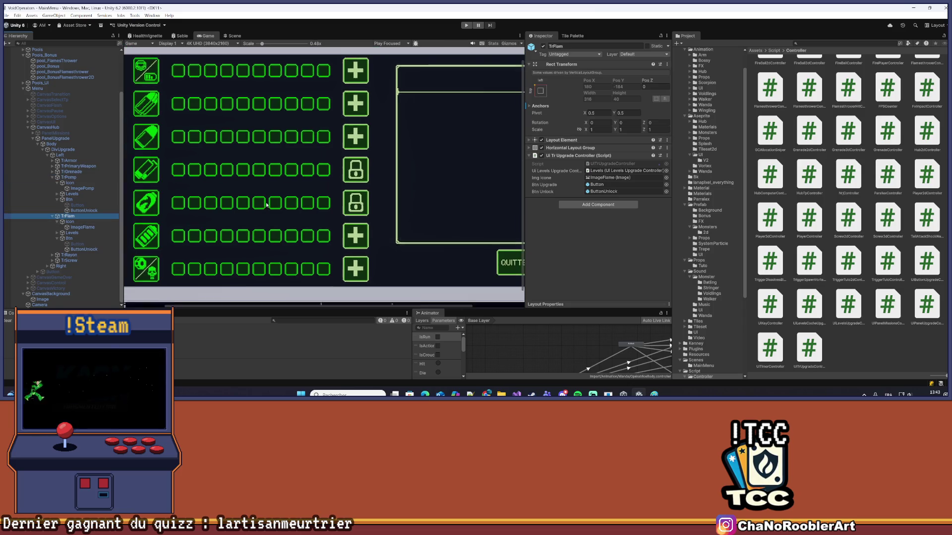
pyautogui.moveTo(356, 155); pyautogui.dragTo(313, 177)
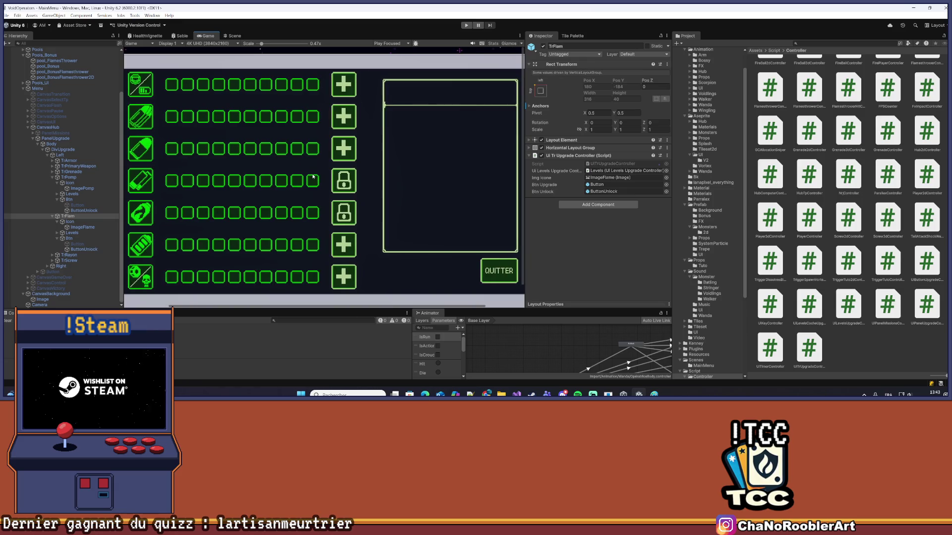
pyautogui.click(52, 255)
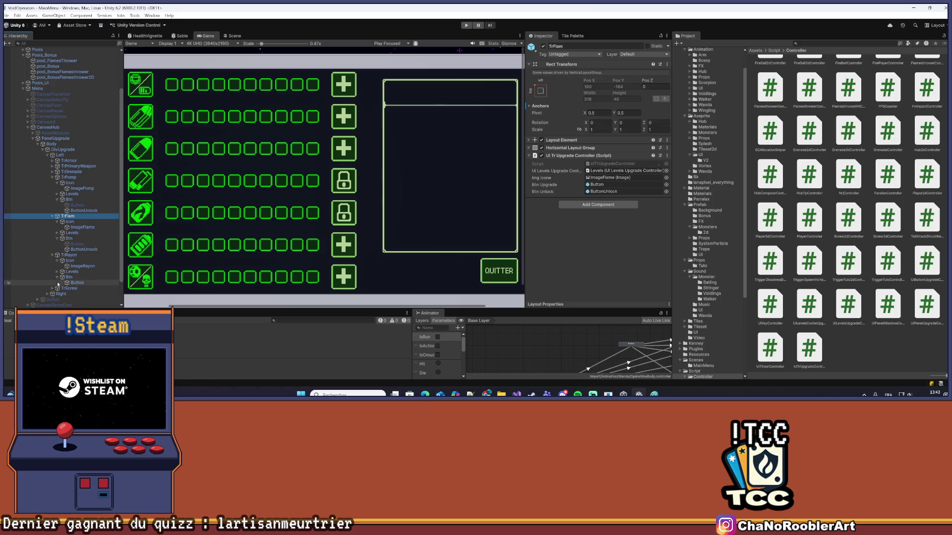
pyautogui.click(90, 250)
# Duplicate the flame ButtonUnlock under TrRayon's Btn, edit its Pos Y, and deactivate TrRayon's plus Button
pyautogui.hotkey('ctrl', 'd')
pyautogui.moveTo(82, 256); pyautogui.dragTo(78, 293)
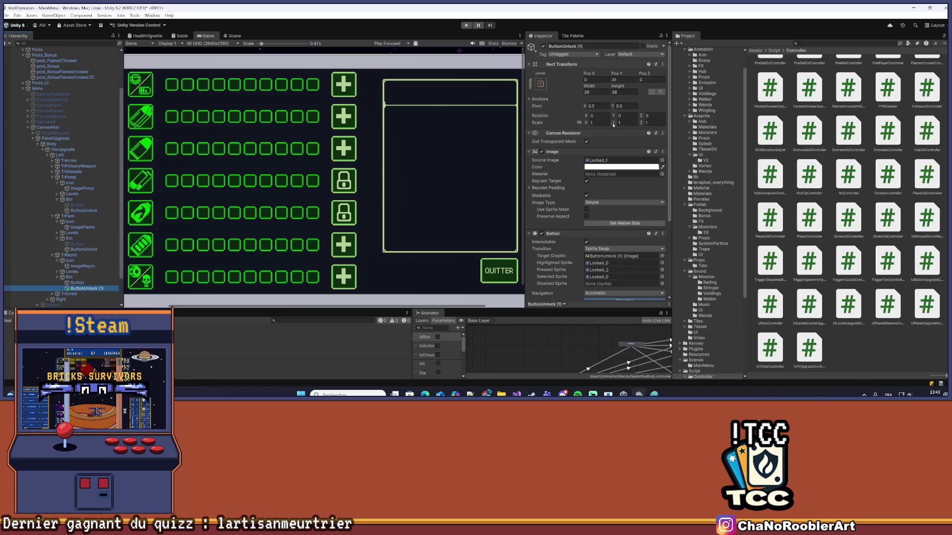
pyautogui.click(624, 81)
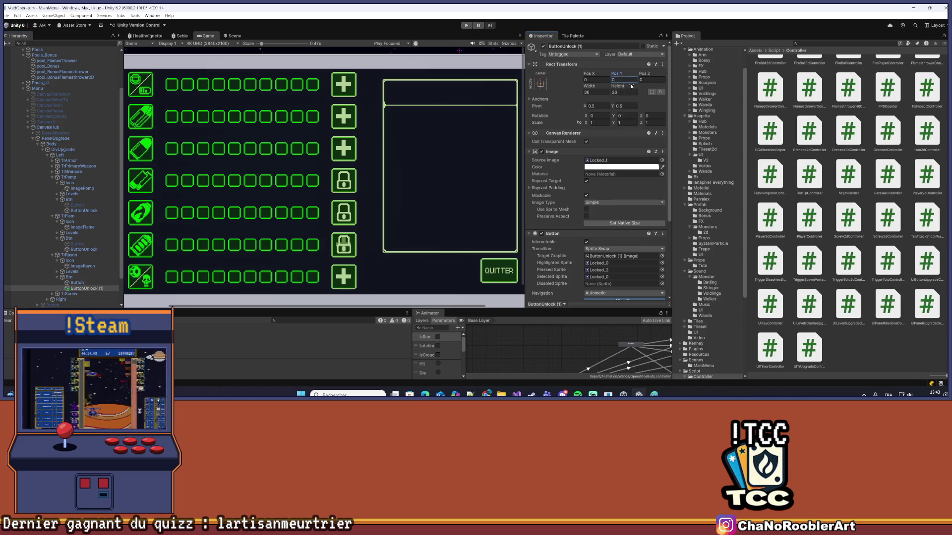
pyautogui.click(77, 282)
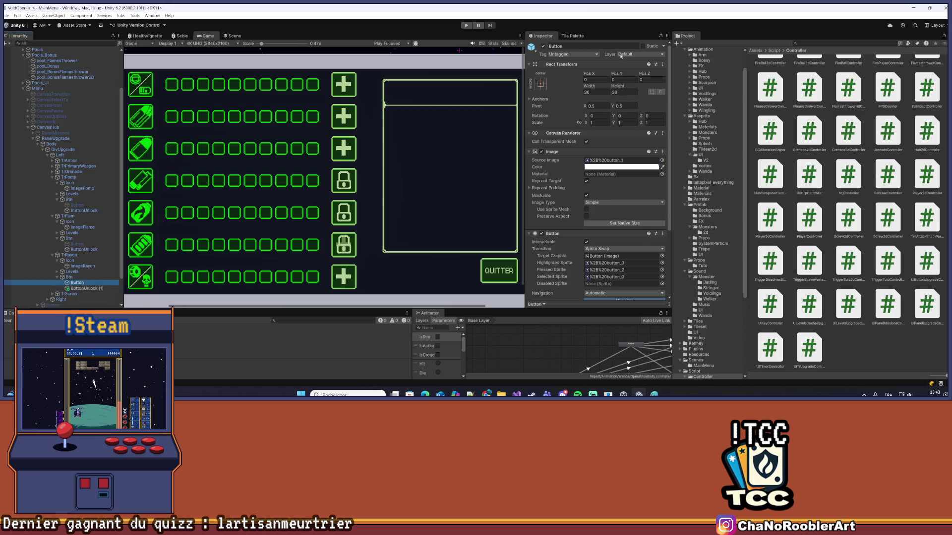
pyautogui.click(544, 47)
# Rename TrRayon's copied lock button to ButtonUnlock
pyautogui.scroll(-3, 74, 198)
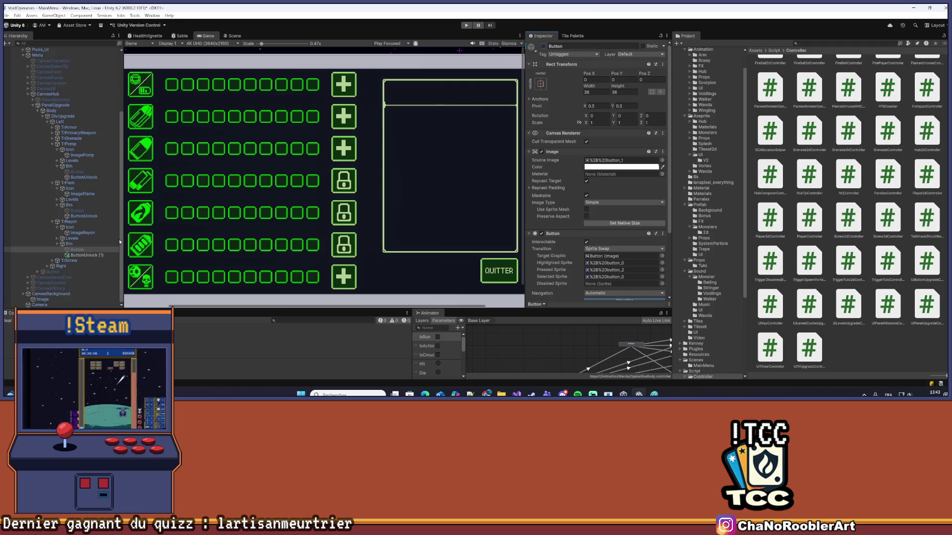
pyautogui.click(90, 256)
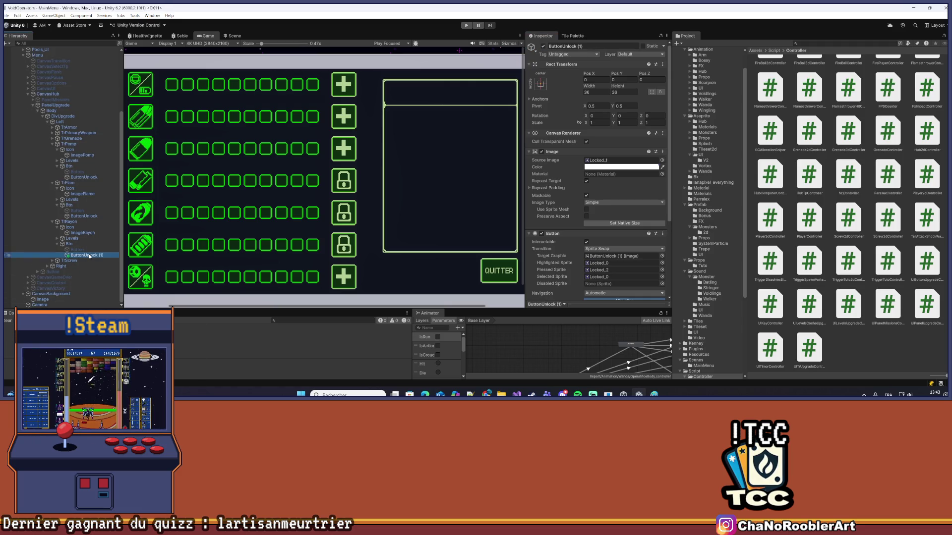
pyautogui.rightClick(90, 255)
pyautogui.click(123, 122)
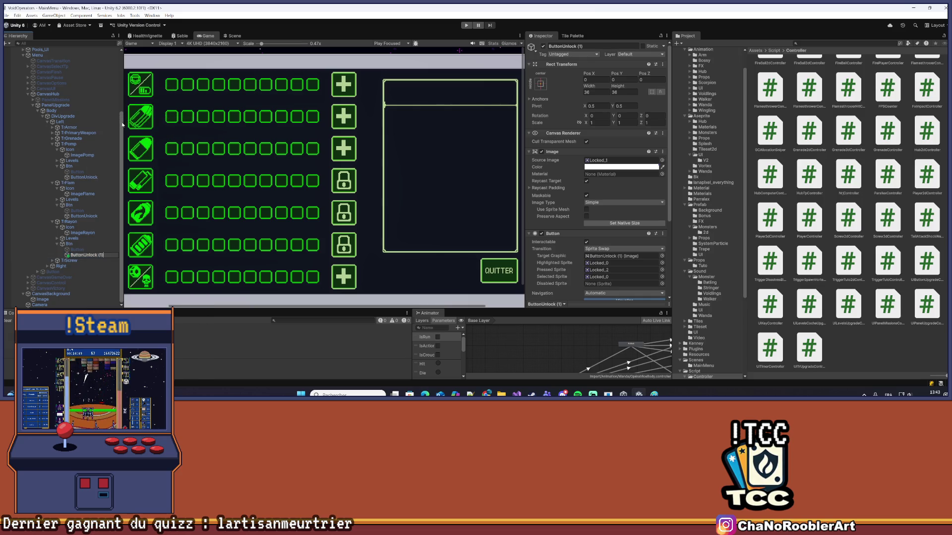
pyautogui.press('Return')
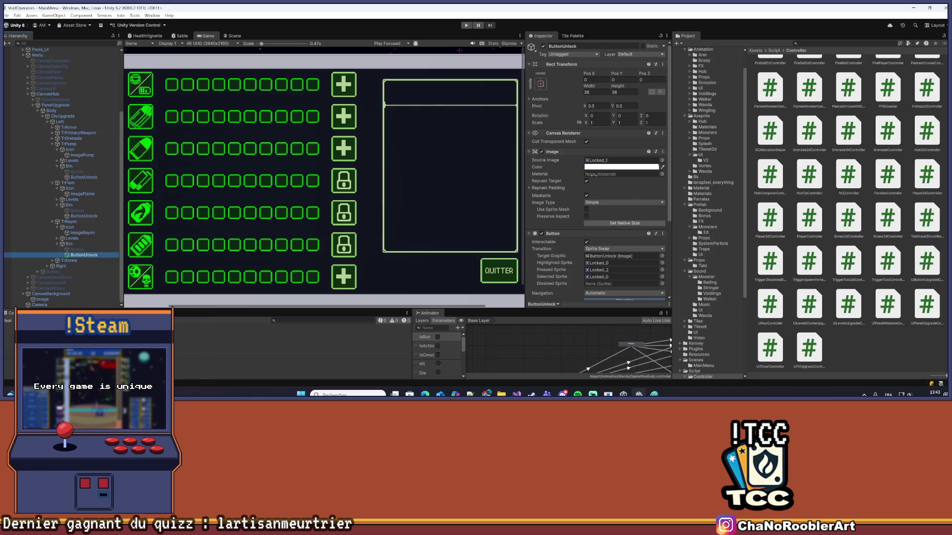
# Set the copied button's On Click function to UnlockRayon()
pyautogui.scroll(-5, 659, 192)
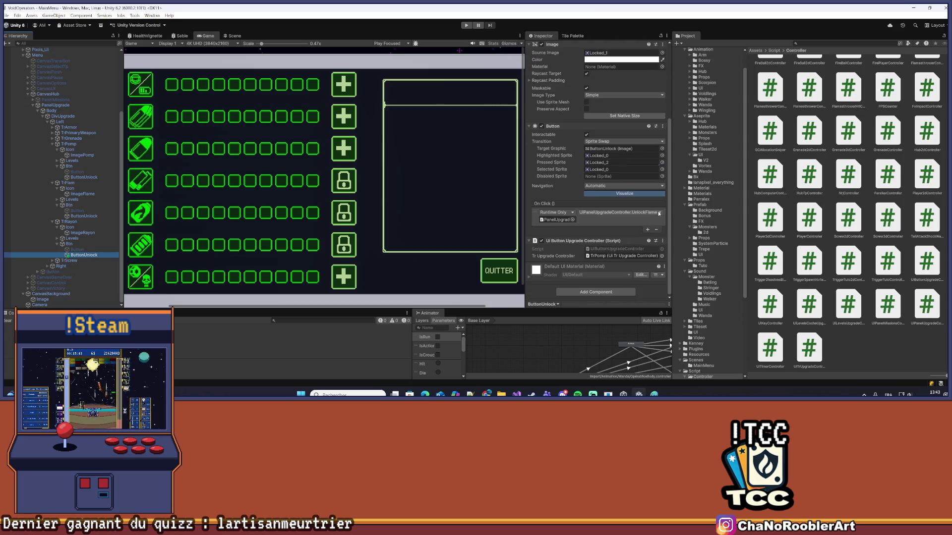
pyautogui.click(659, 213)
pyautogui.moveTo(619, 260)
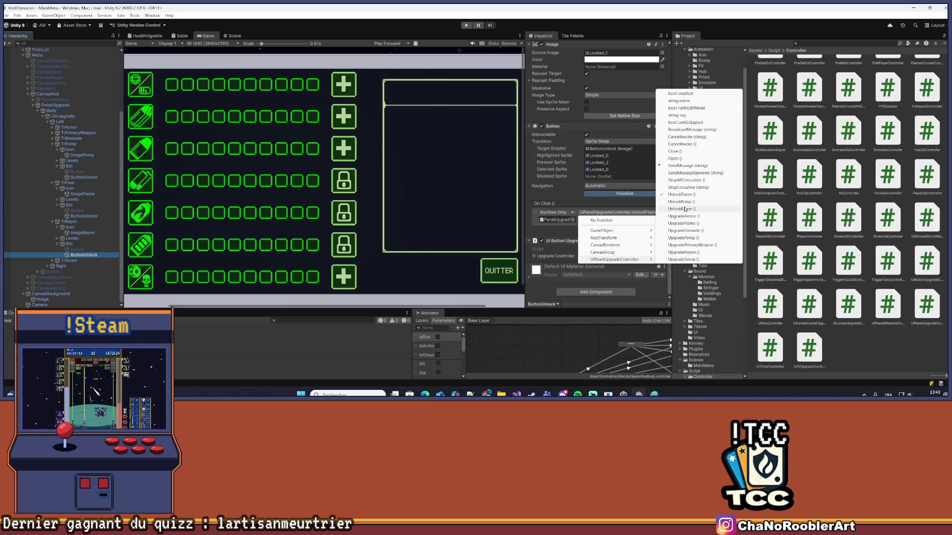
pyautogui.click(685, 210)
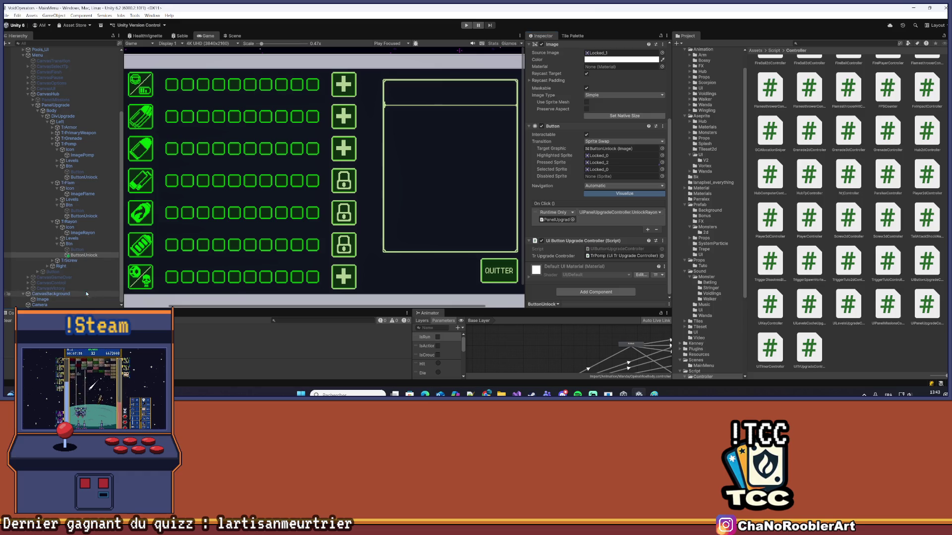
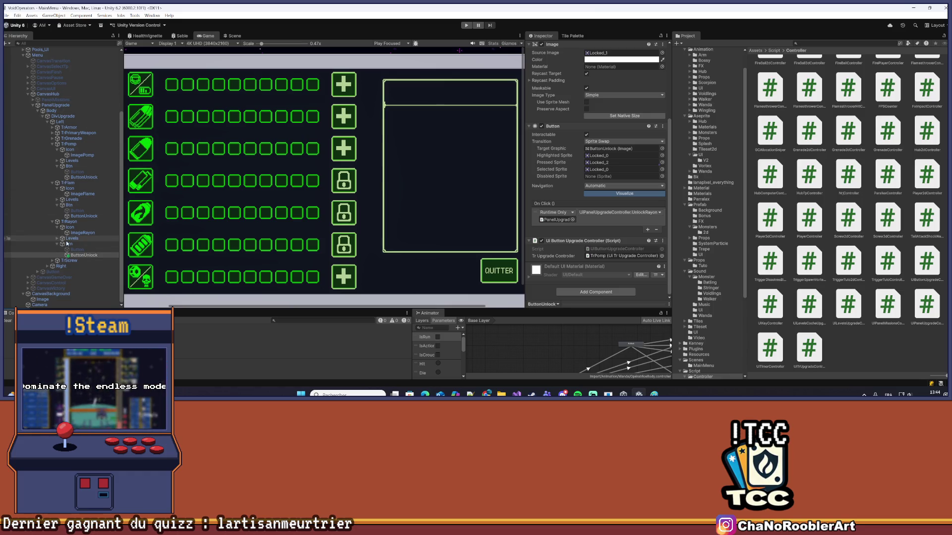
# Assign Button as TrRayon's upgrade button and ButtonUnlock as its unlock button
pyautogui.click(69, 221)
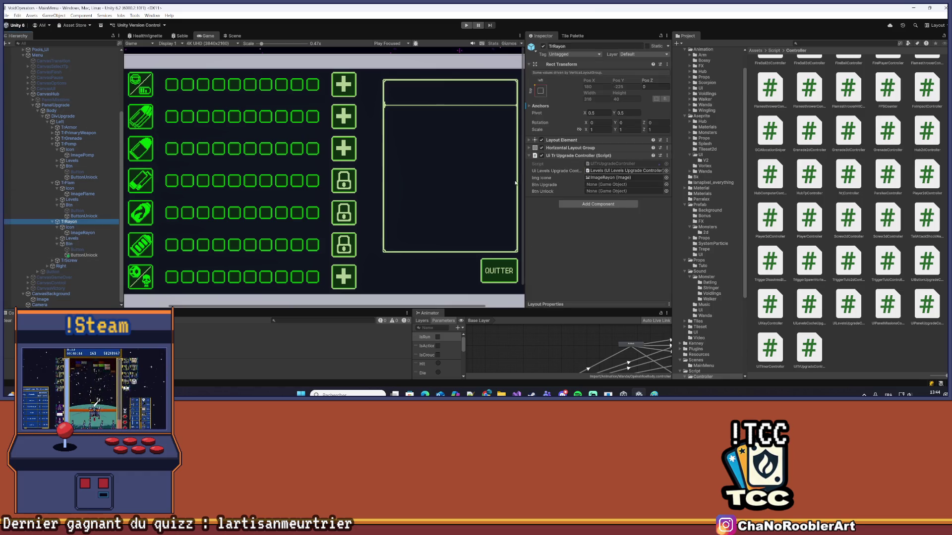
pyautogui.moveTo(76, 249); pyautogui.dragTo(594, 188)
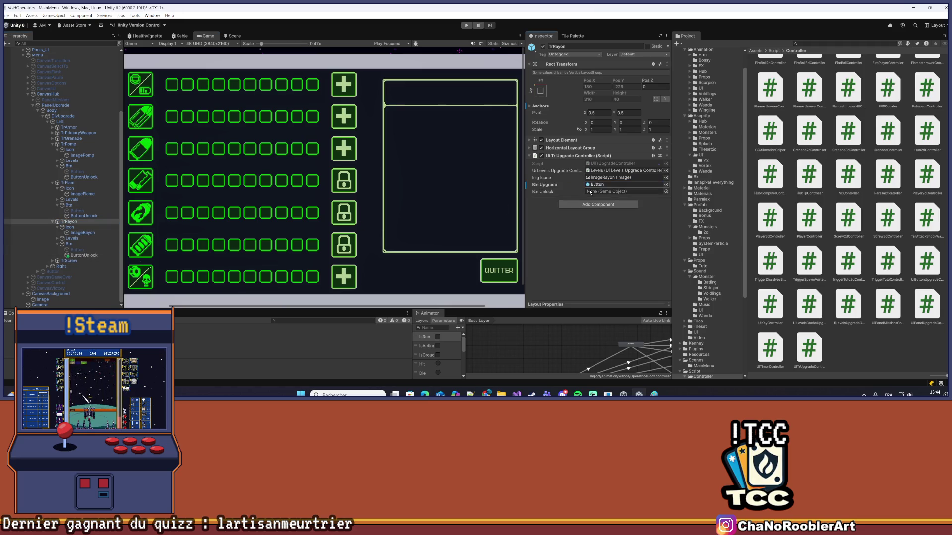
pyautogui.moveTo(84, 254); pyautogui.dragTo(595, 193)
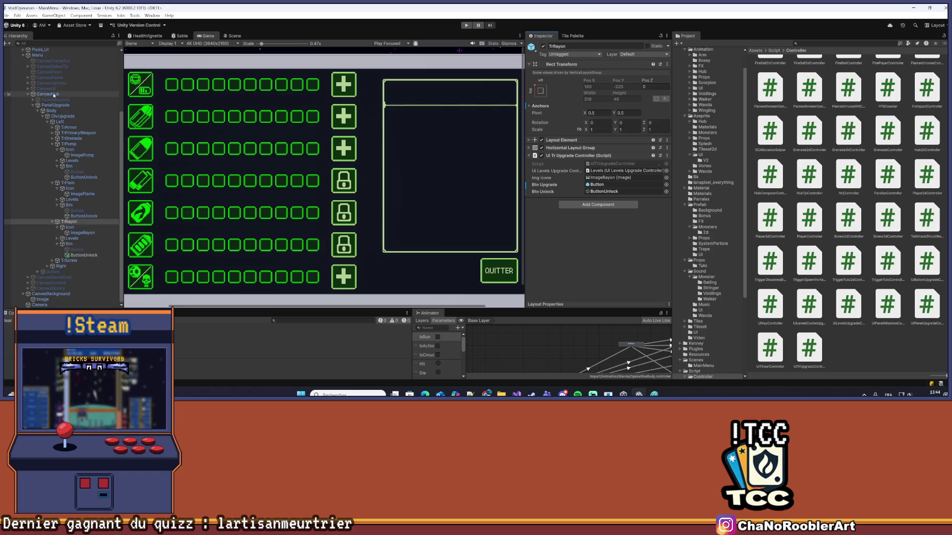
pyautogui.scroll(3, 36, 99)
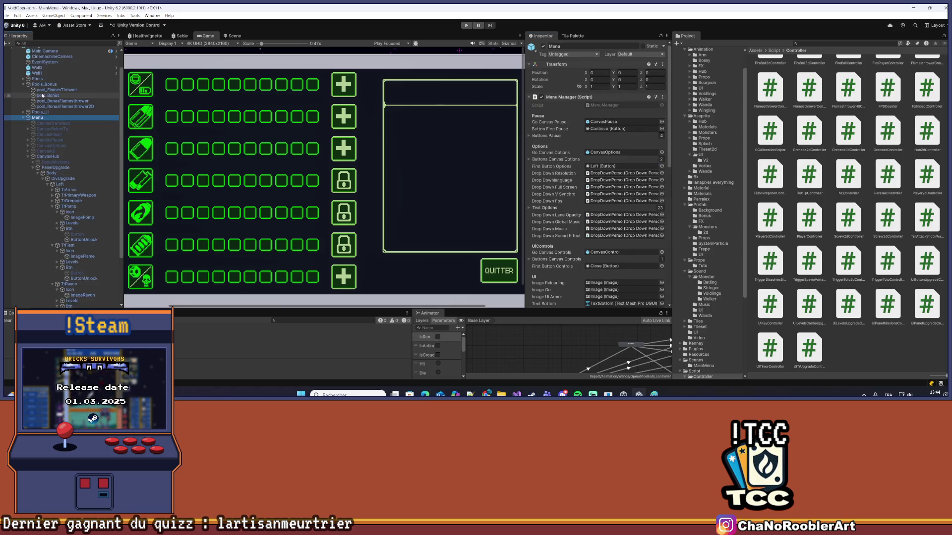
# Apply all pending overrides to the Manager prefab
pyautogui.click(568, 74)
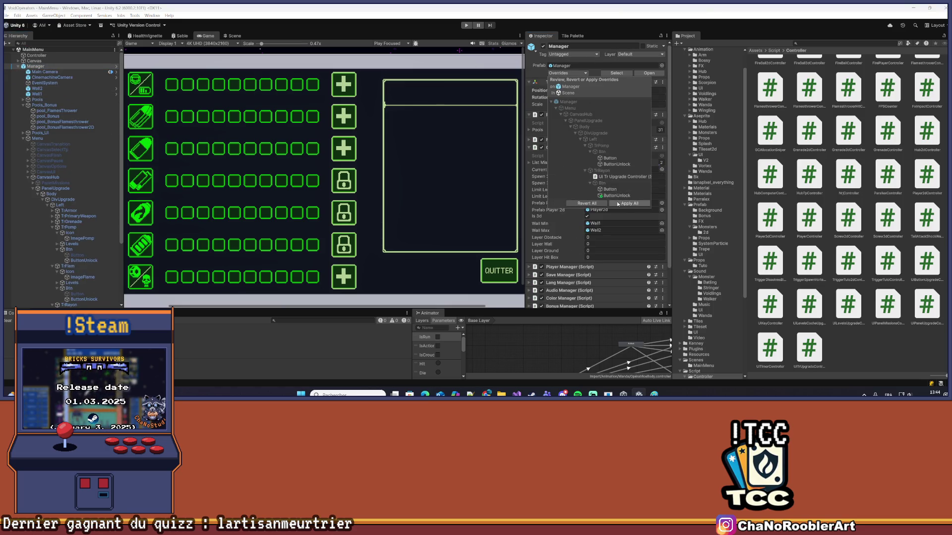
pyautogui.click(623, 204)
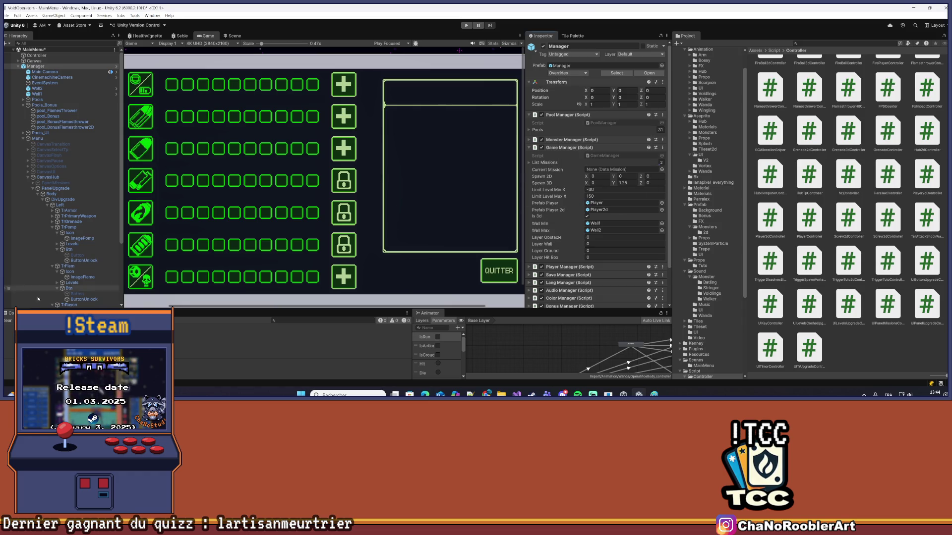
pyautogui.scroll(-6, 95, 244)
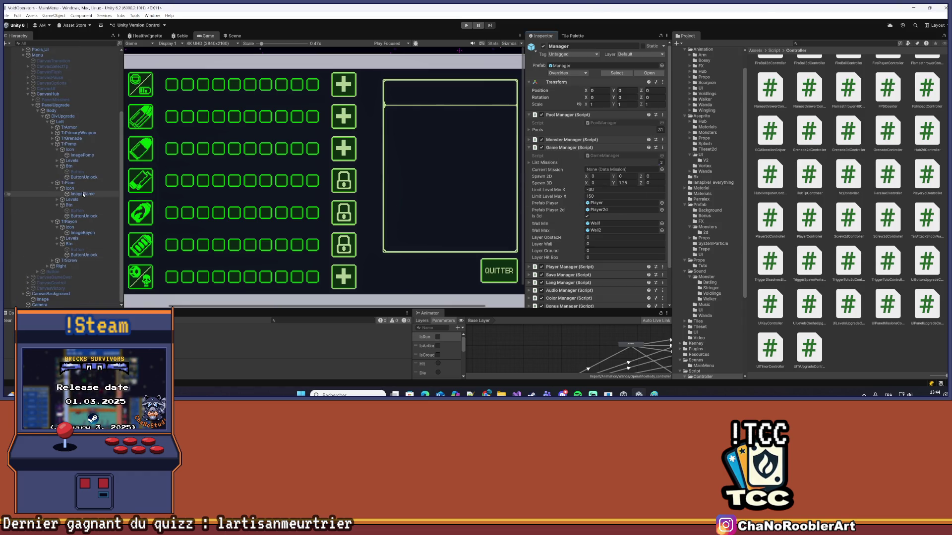
# Deactivate PanelUpgrade so the upgrade panel is hidden by default
pyautogui.click(58, 145)
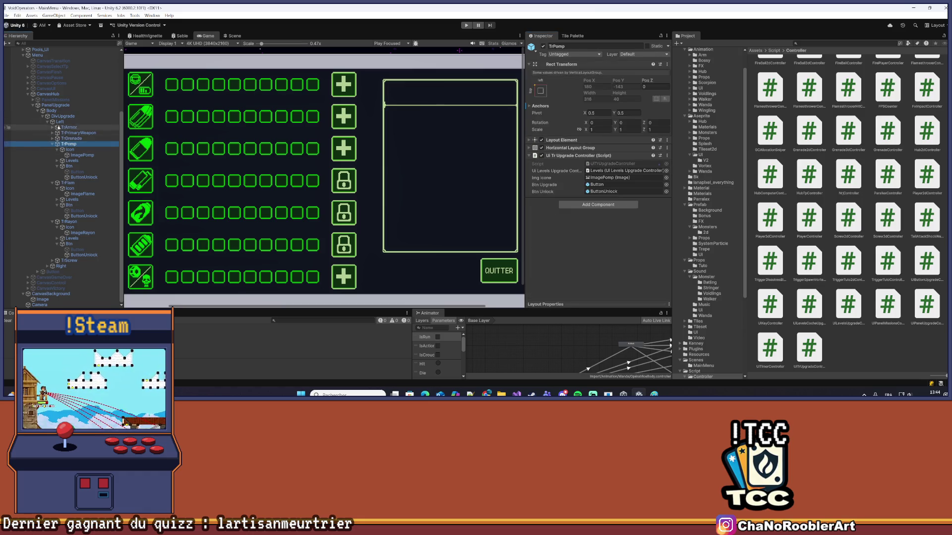
pyautogui.click(38, 110)
pyautogui.scroll(-2, 222, 143)
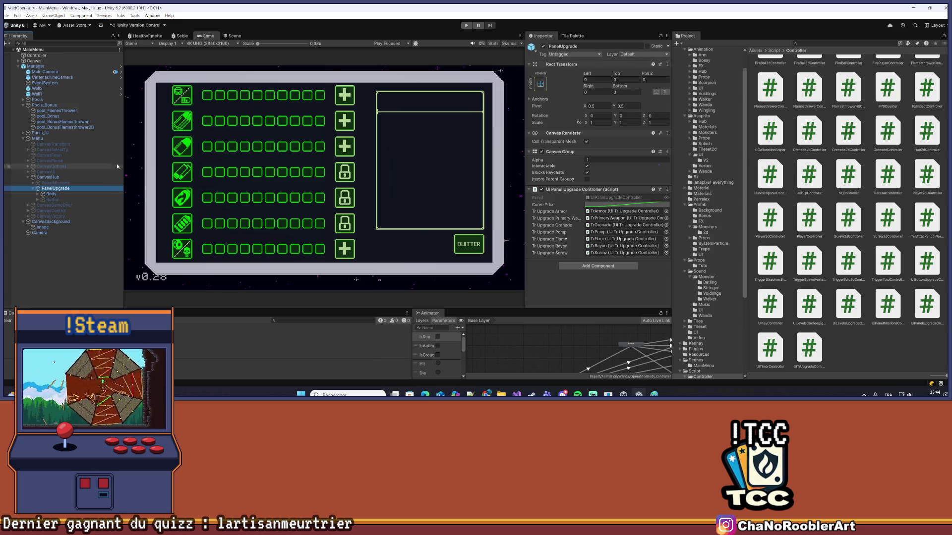
pyautogui.click(543, 46)
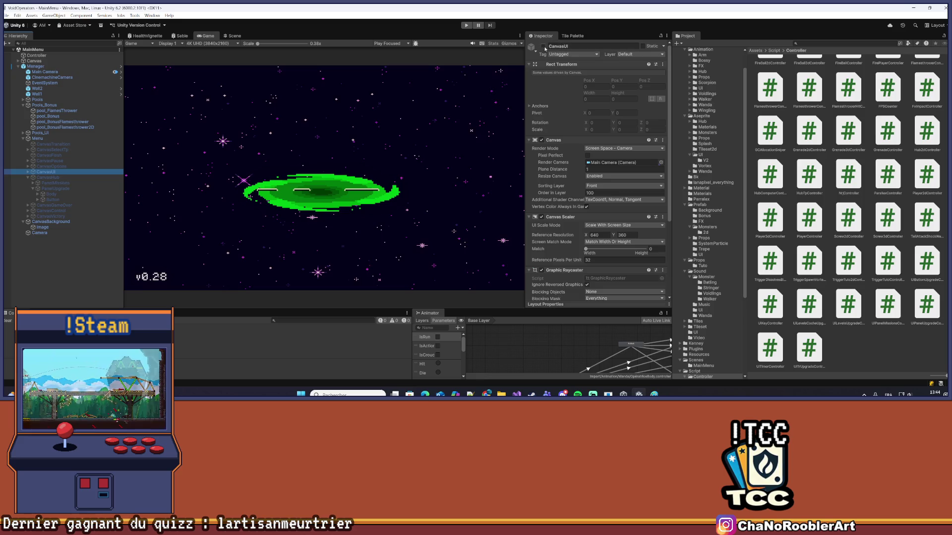
# Re-enable CanvasUI, enter play mode, continue into Hub2d and open the upgrade panel
pyautogui.click(543, 46)
pyautogui.click(465, 27)
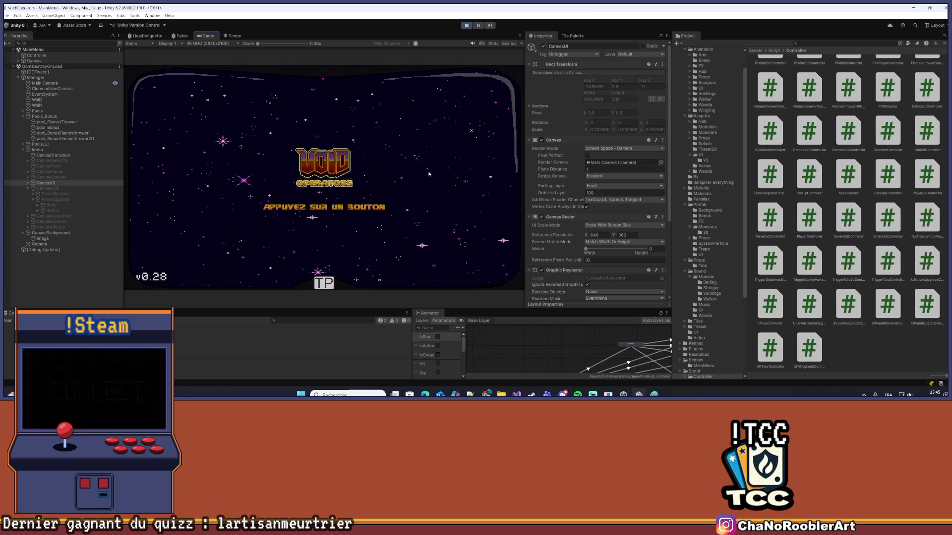
pyautogui.click(346, 128)
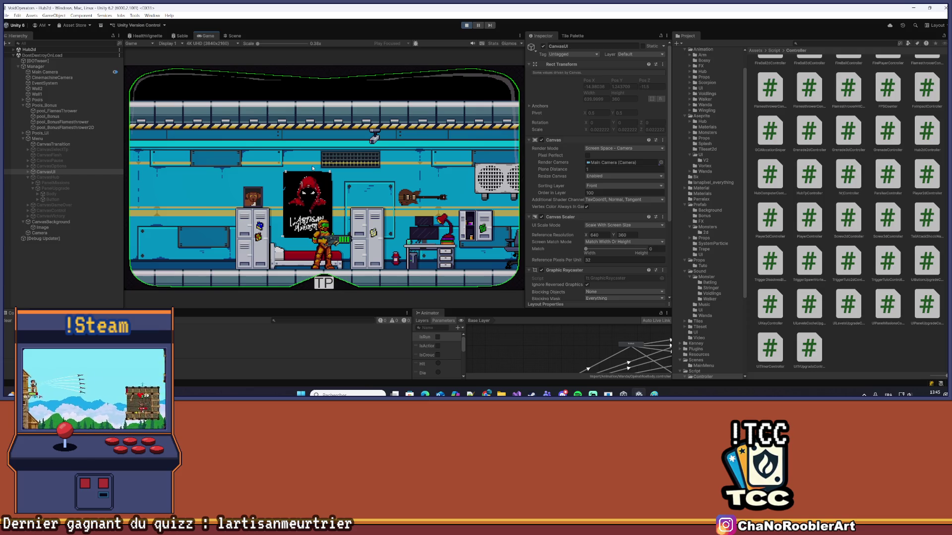
pyautogui.press('e')
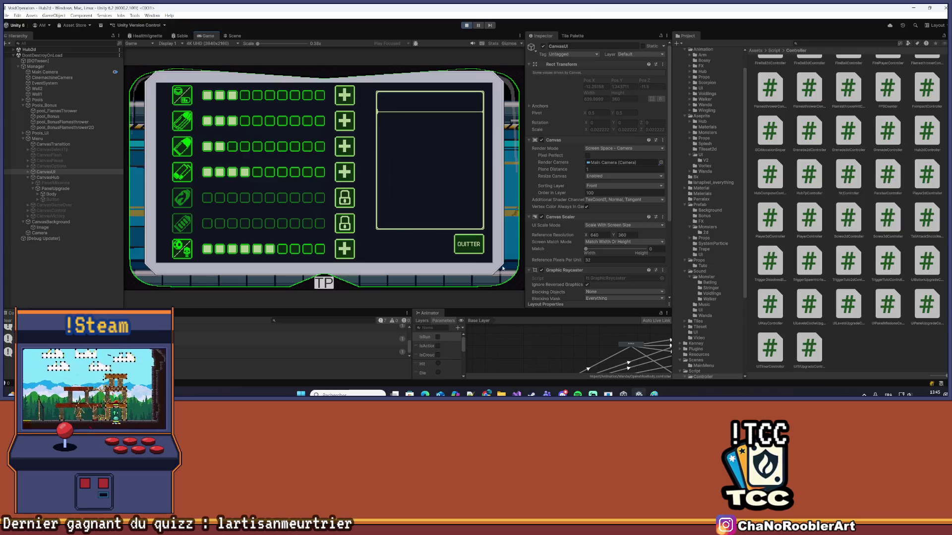
# Close the upgrade panel, reopen it, toggle the pause menu, then close it via QUITTER
pyautogui.click(473, 243)
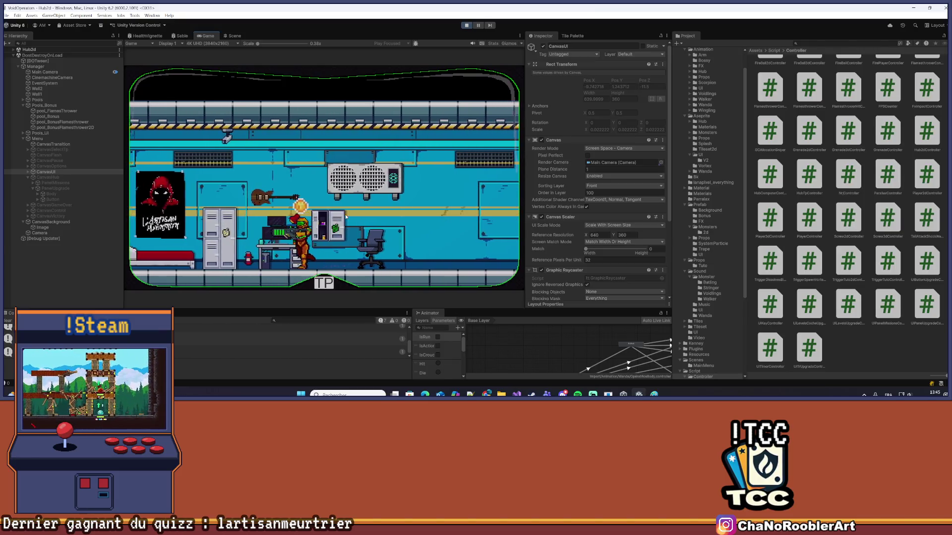
pyautogui.press('e')
pyautogui.press('Escape')
pyautogui.press('Escape')
pyautogui.press('Escape')
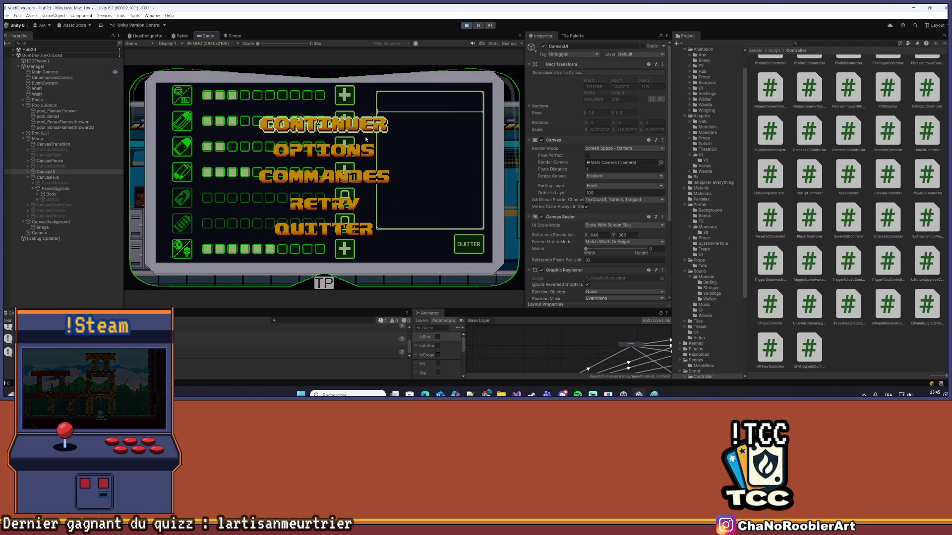
pyautogui.click(354, 121)
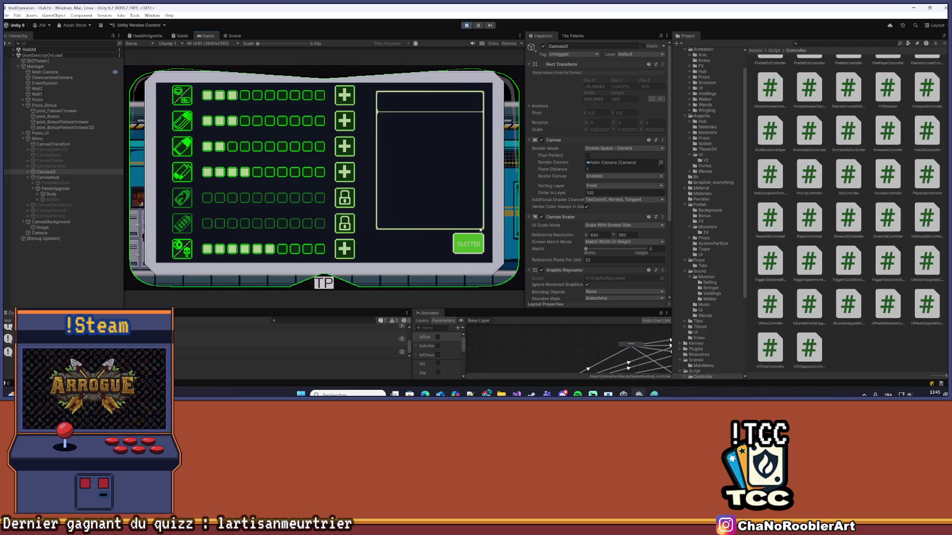
pyautogui.click(480, 248)
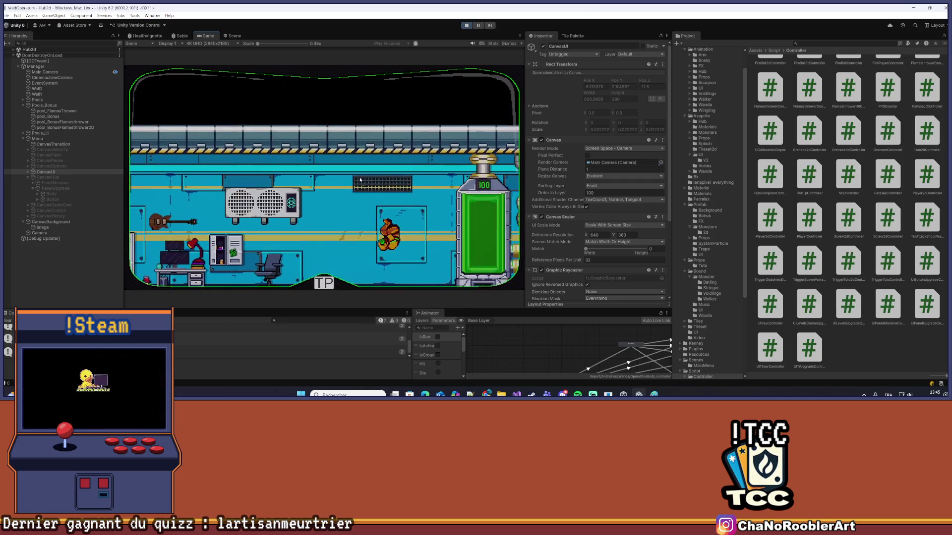
# Walk to the mission terminal to start Level1, then maximize the Game view
pyautogui.press('d')
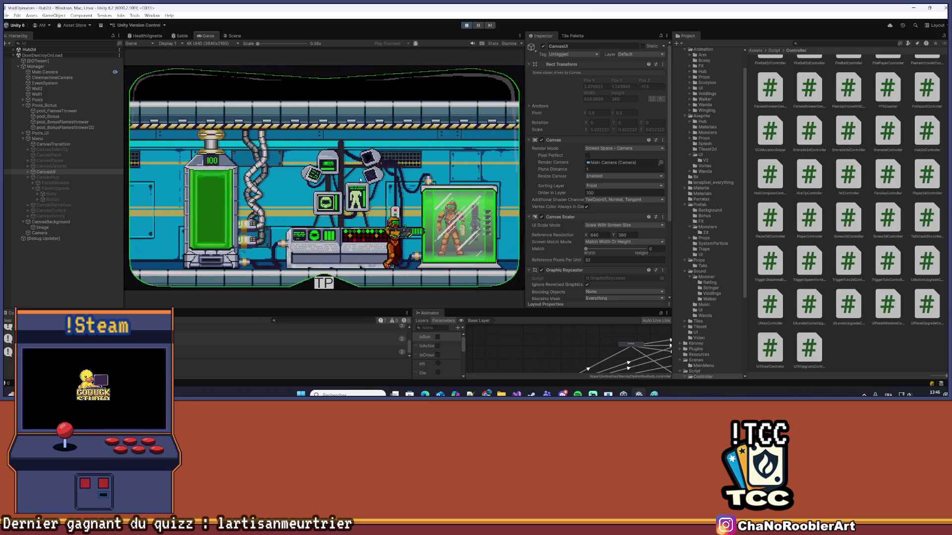
pyautogui.press('d')
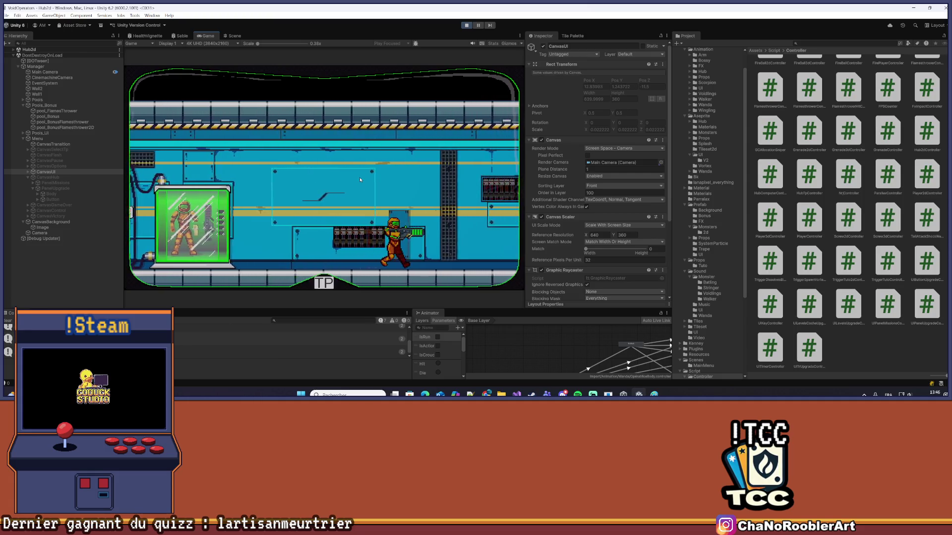
pyautogui.press('d')
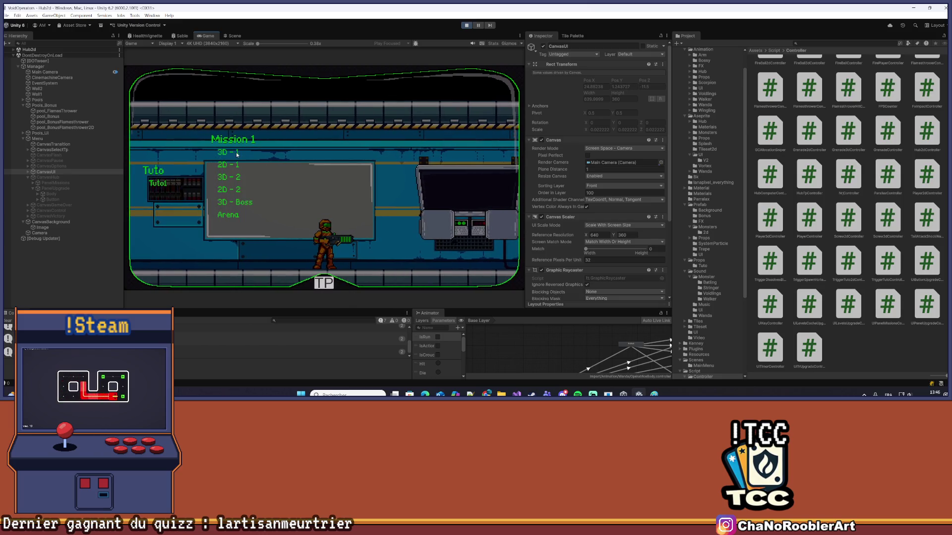
pyautogui.press('Return')
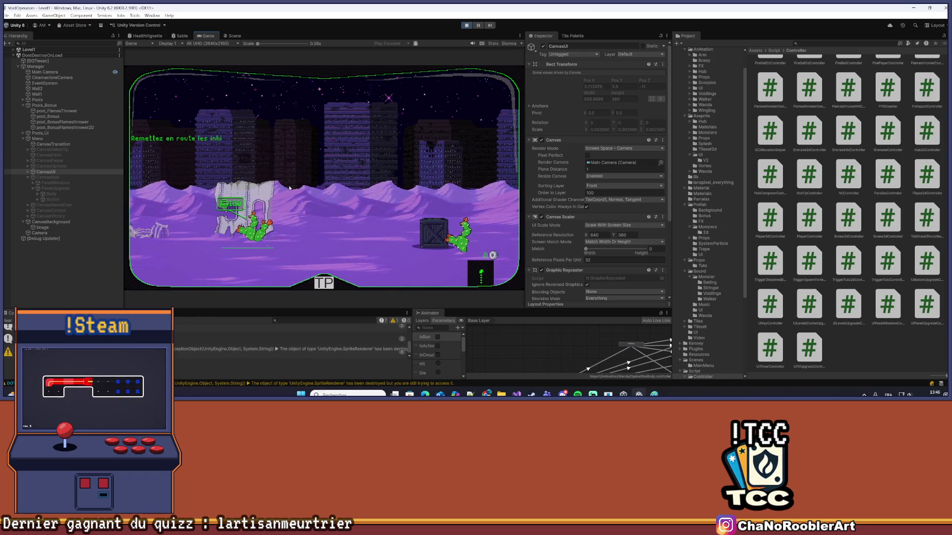
pyautogui.click(519, 36)
pyautogui.click(538, 61)
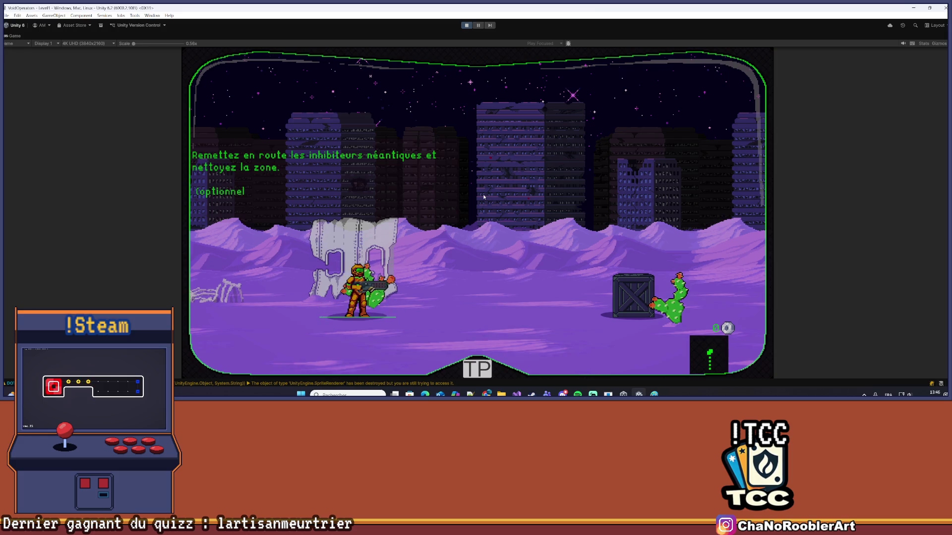
# Advance right through the desert, shooting the first enemies and the monster
pyautogui.press('d')
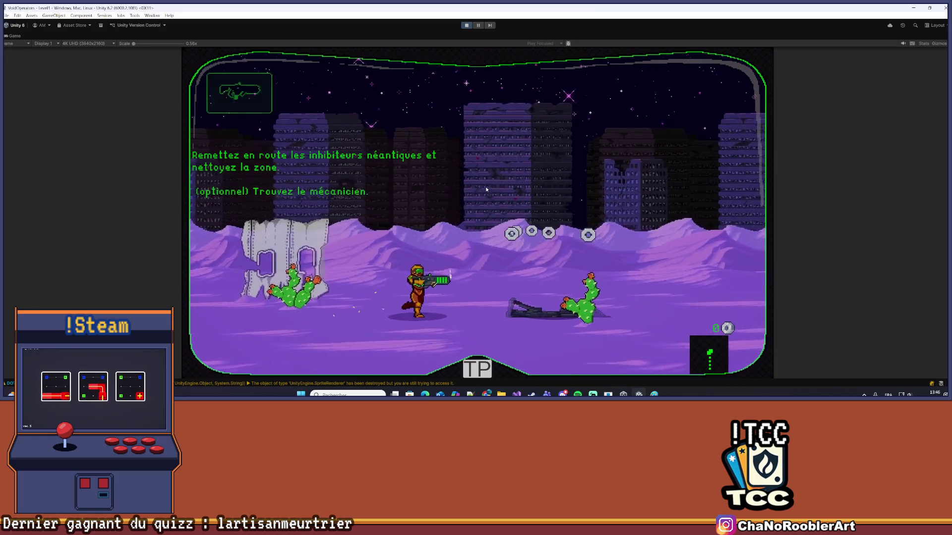
pyautogui.press('d')
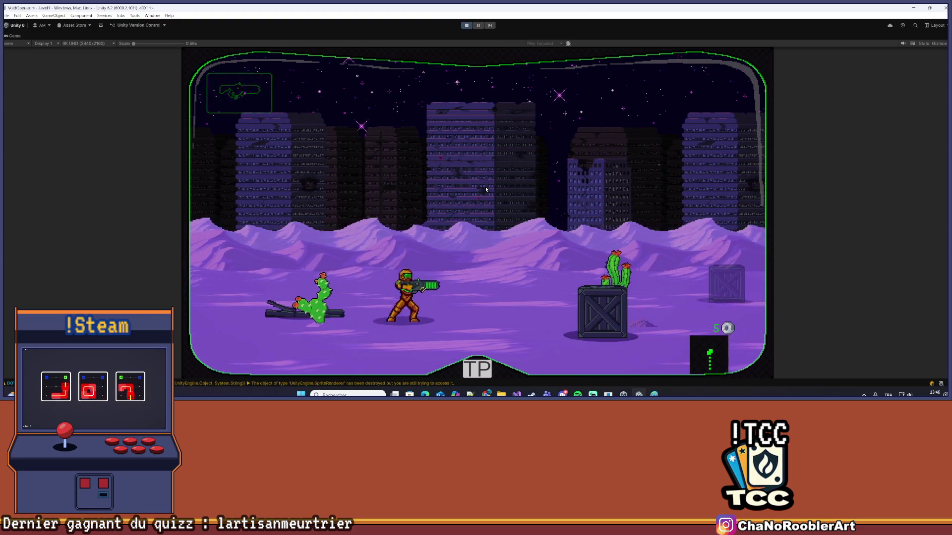
pyautogui.press('d')
pyautogui.press('a')
pyautogui.press('d')
pyautogui.press('d')
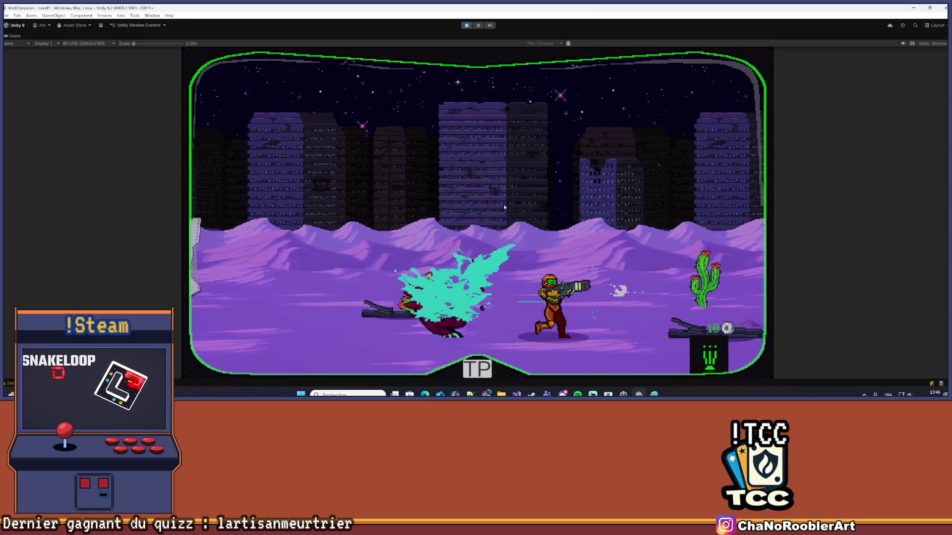
pyautogui.press('d')
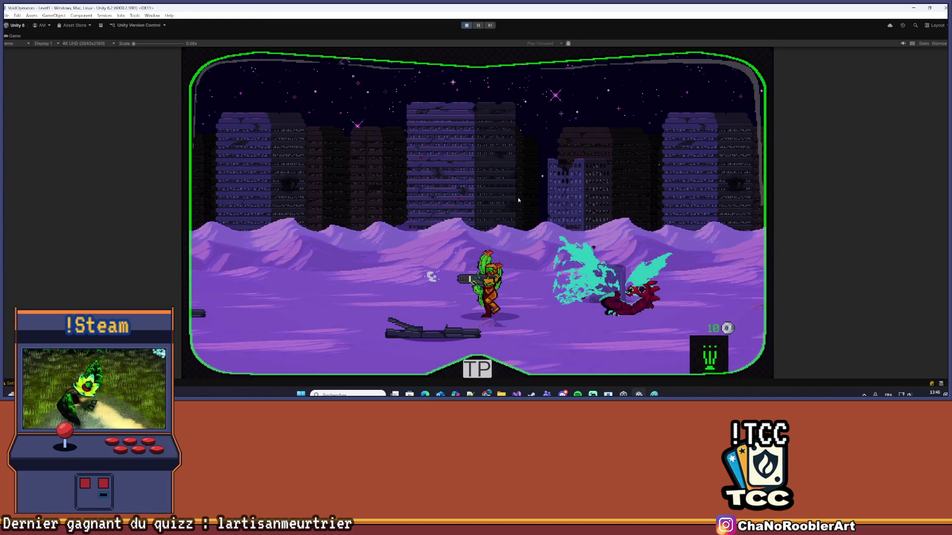
pyautogui.press('a')
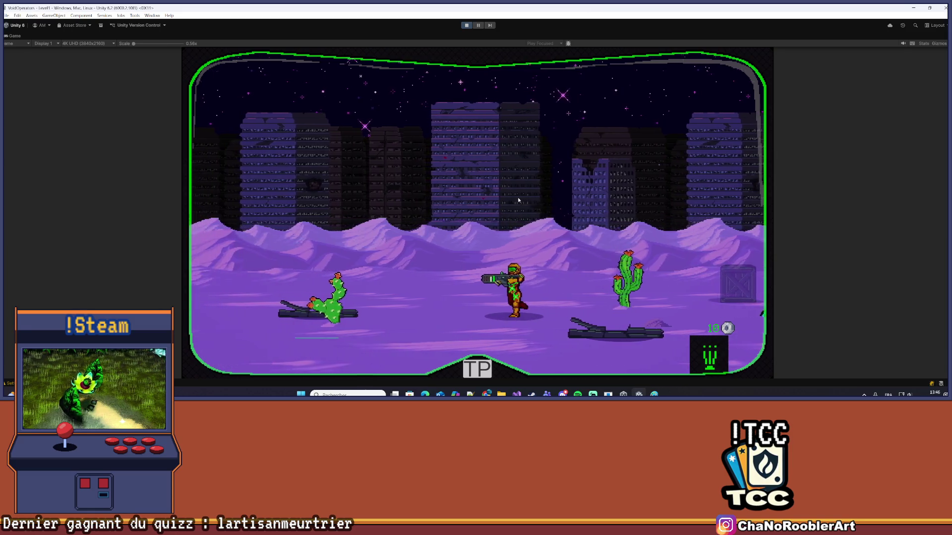
pyautogui.press('d')
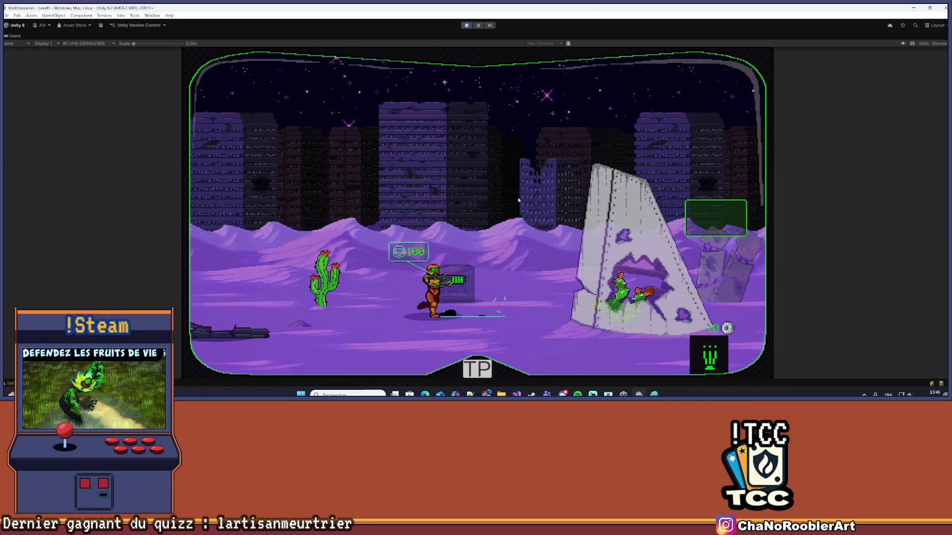
# Run right smashing a crate, collecting coins and fighting off the arriving monsters
pyautogui.press('d')
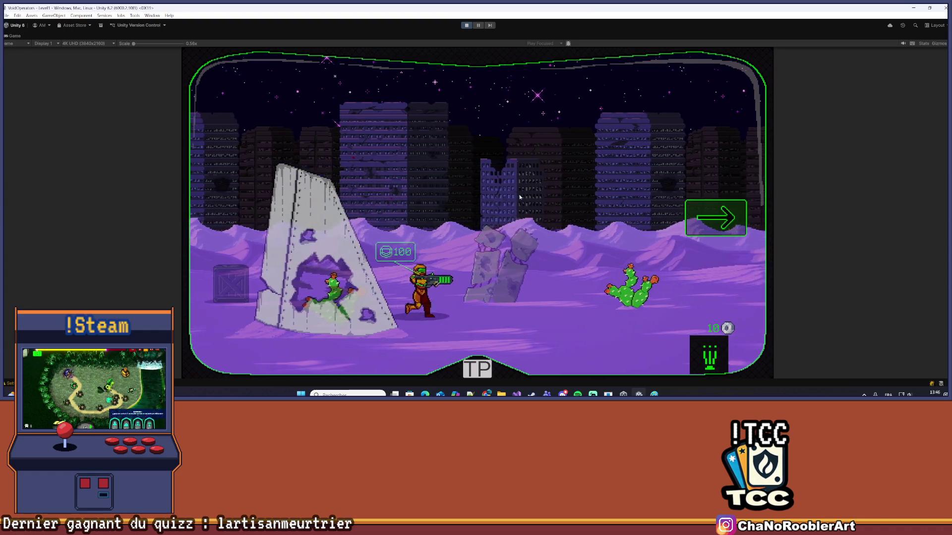
pyautogui.press('d')
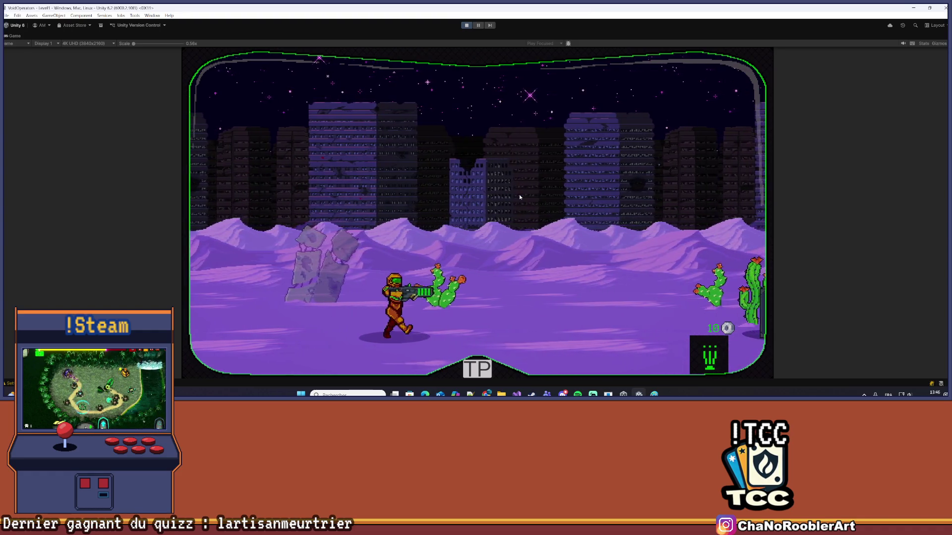
pyautogui.press('d')
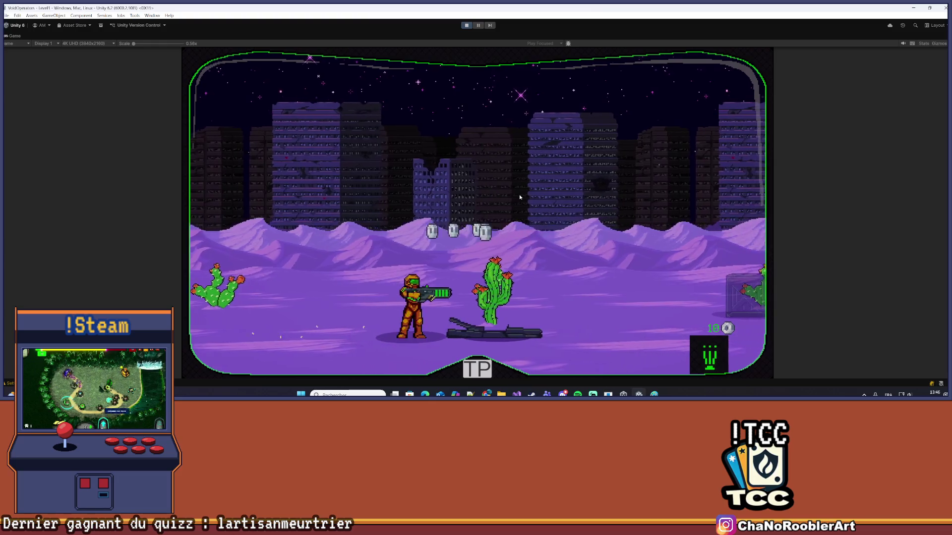
pyautogui.press('d')
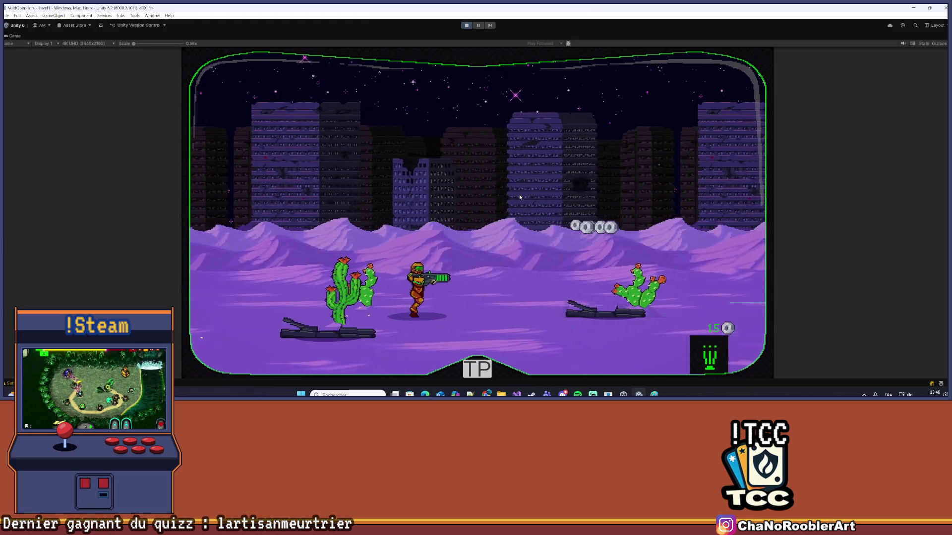
pyautogui.press('d')
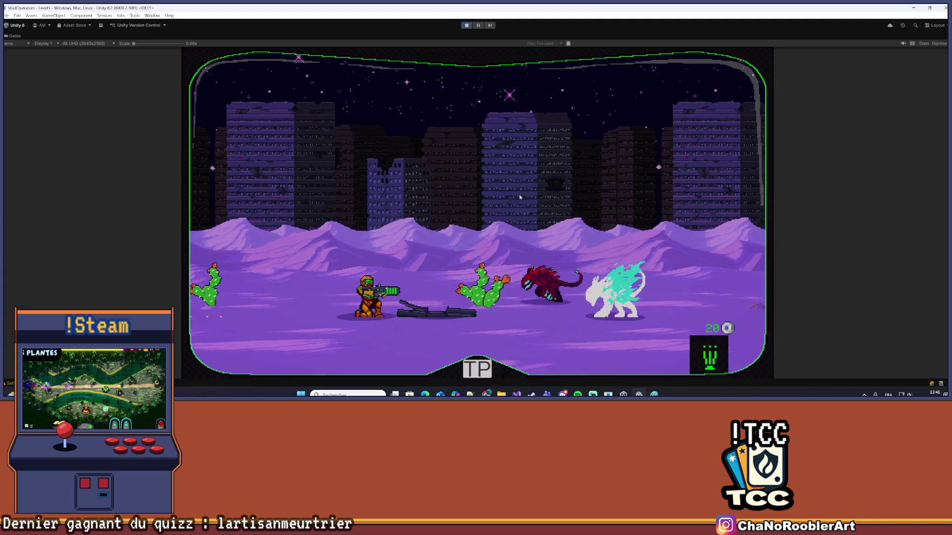
pyautogui.press('d')
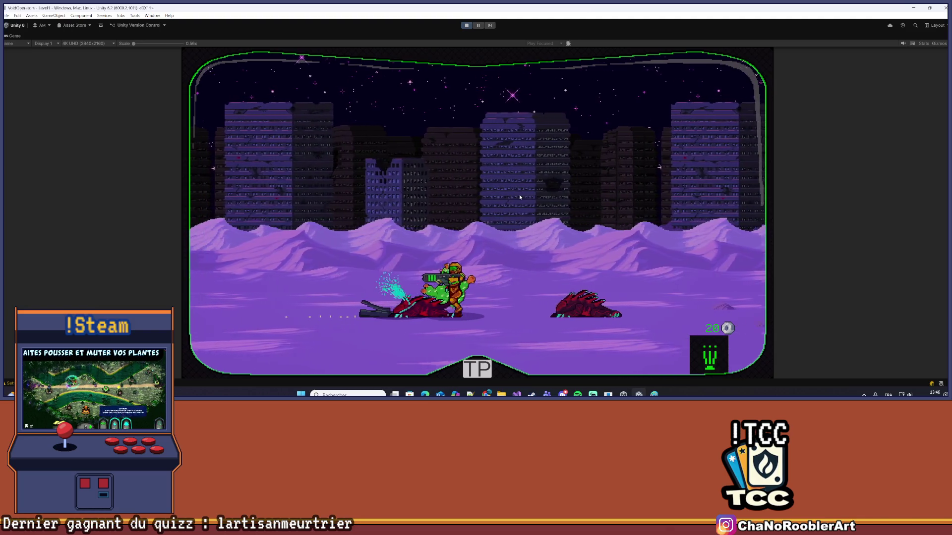
pyautogui.press('d')
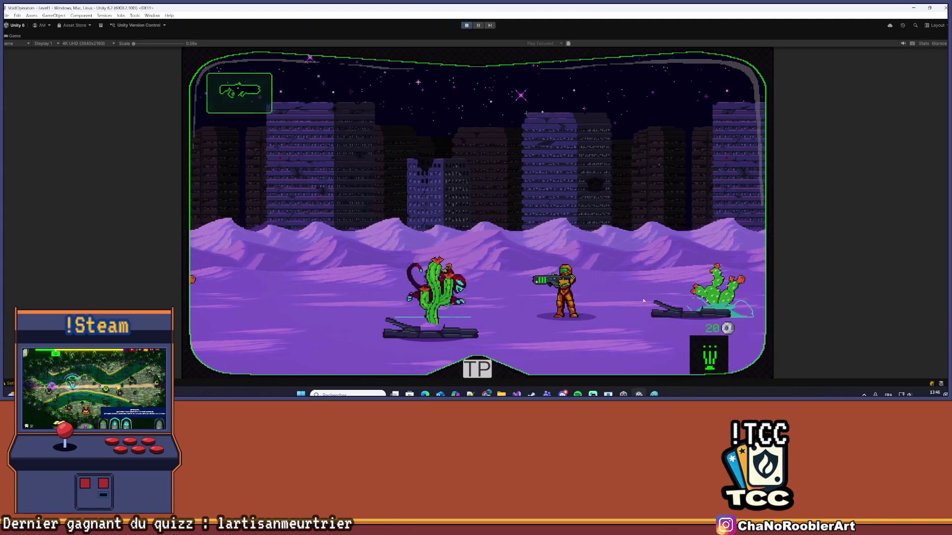
pyautogui.press('d')
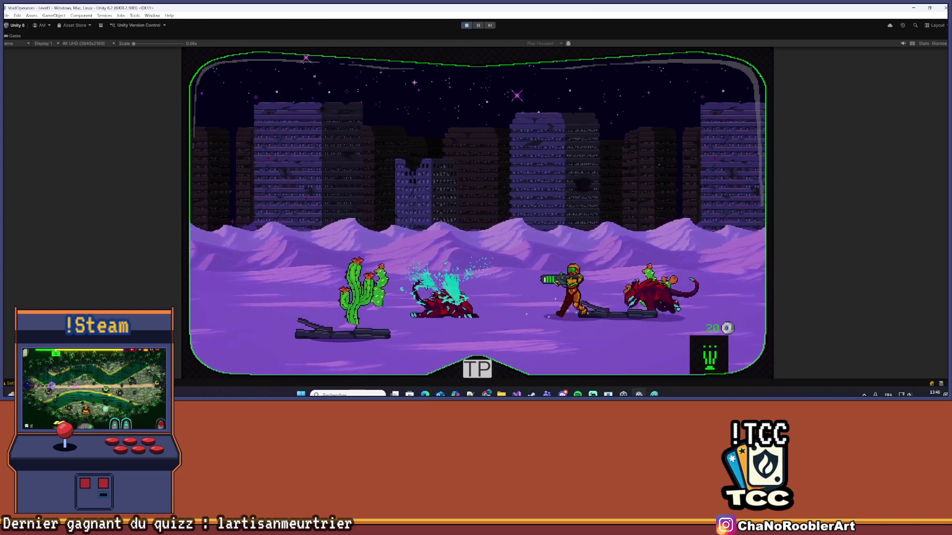
pyautogui.press('d')
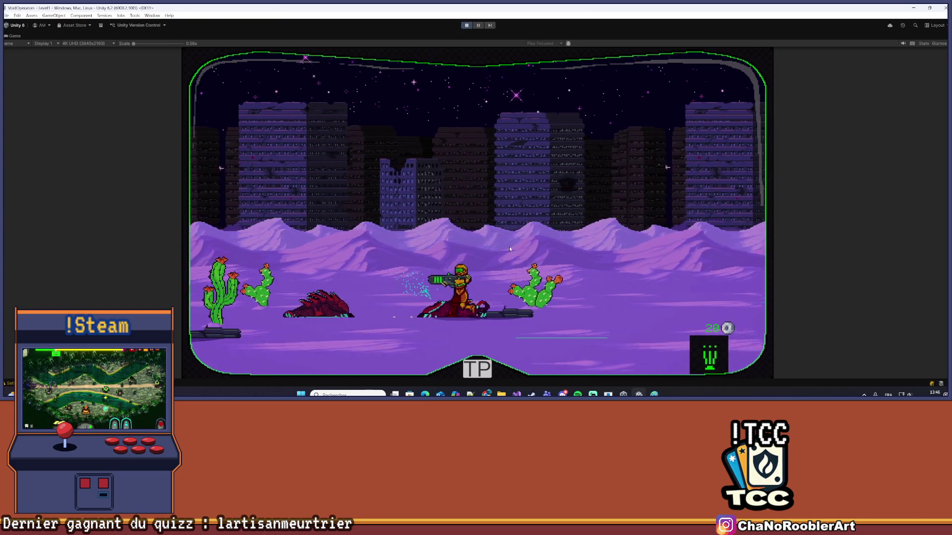
pyautogui.press('d')
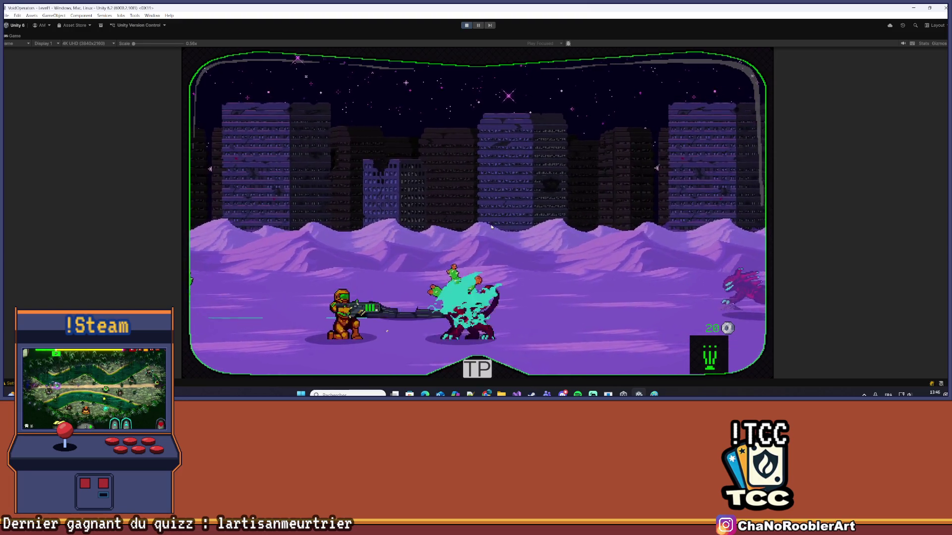
pyautogui.press('d')
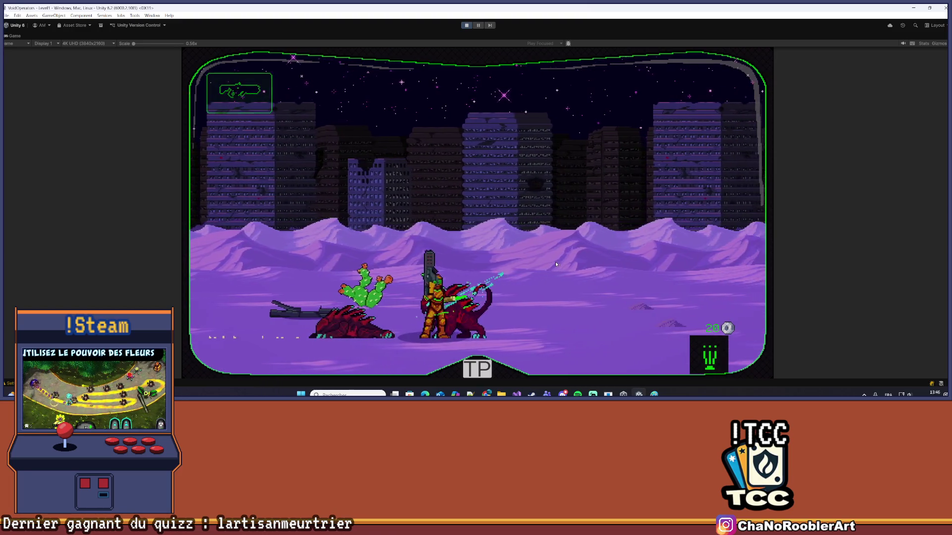
pyautogui.press('d')
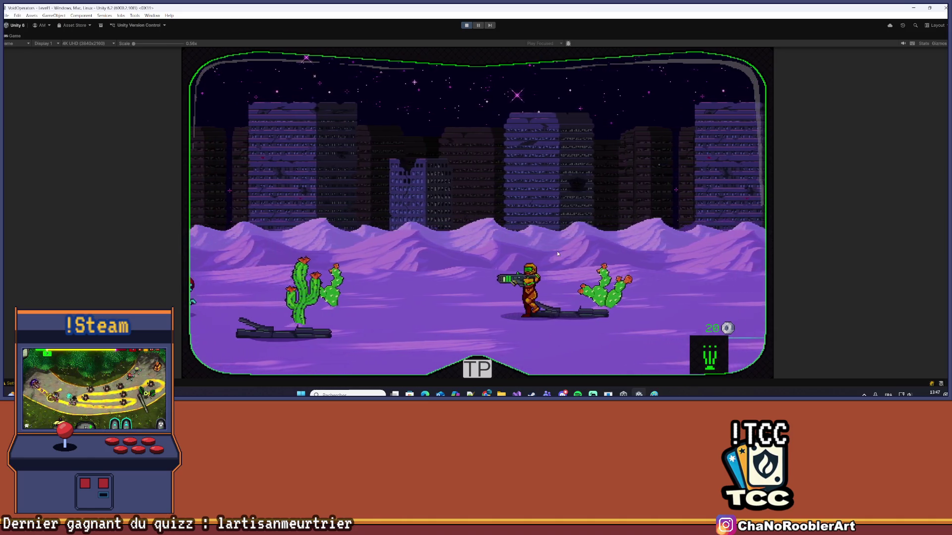
pyautogui.press('a')
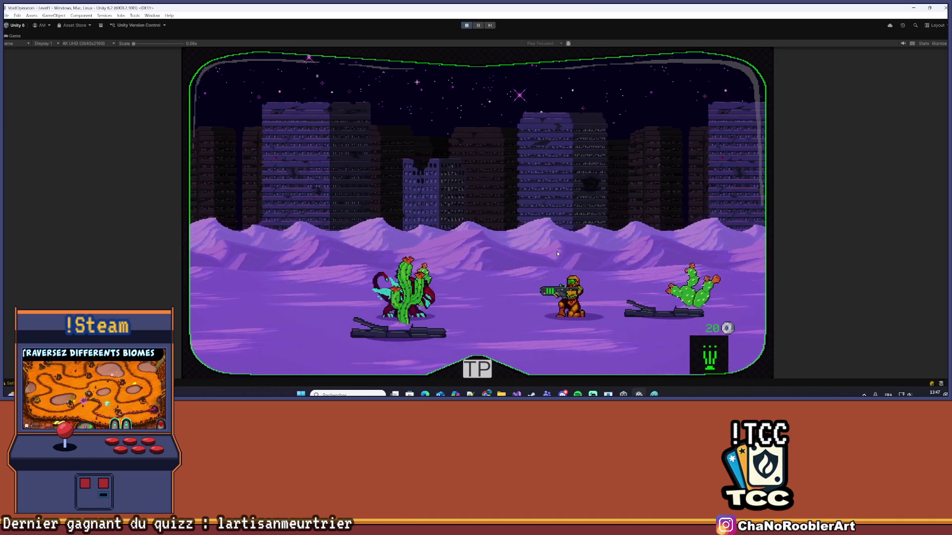
pyautogui.press('d')
# Continue right past the cactus, rocks and wrecked vehicle, shooting flying enemies
pyautogui.press('d')
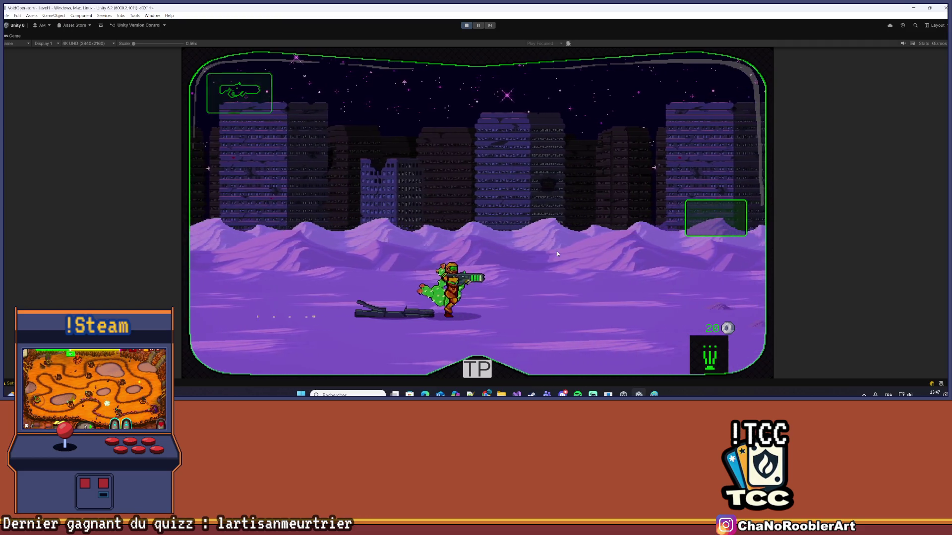
pyautogui.press('d')
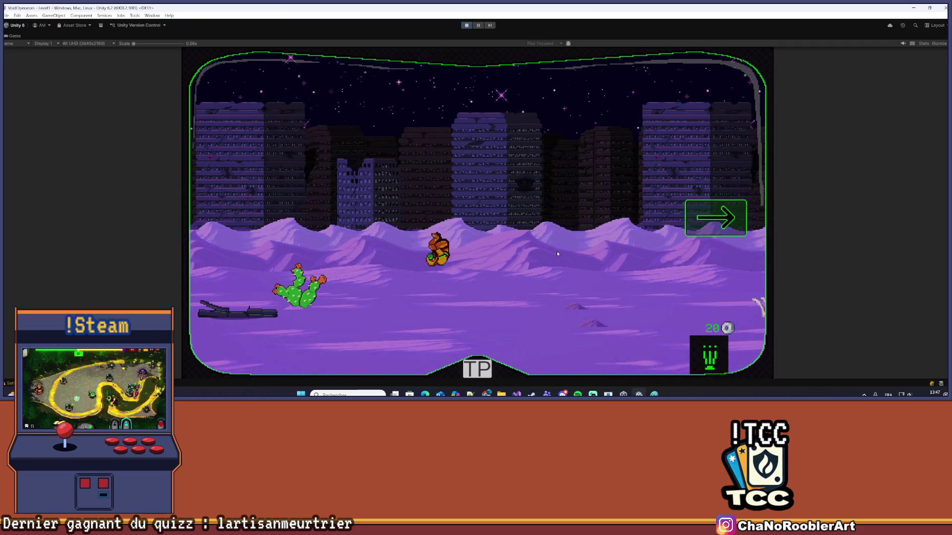
pyautogui.press('d')
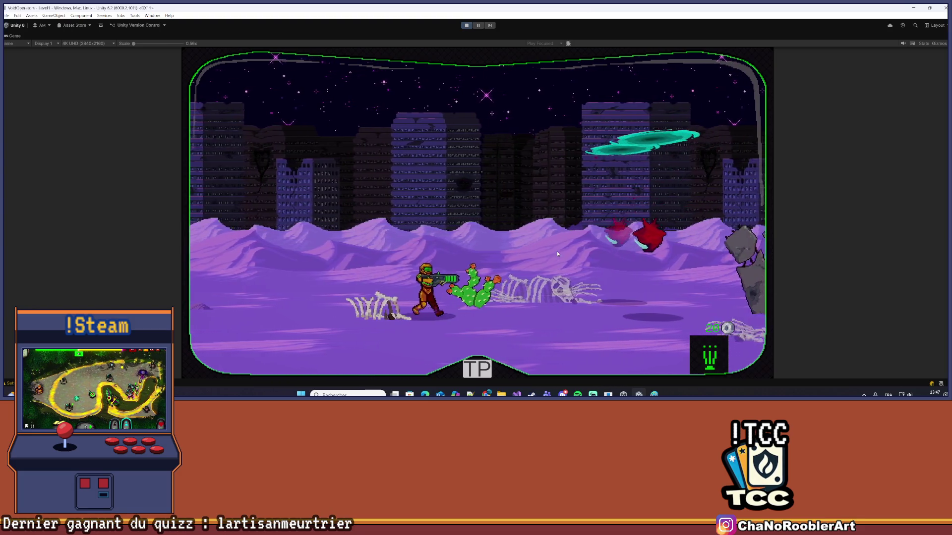
pyautogui.press('d')
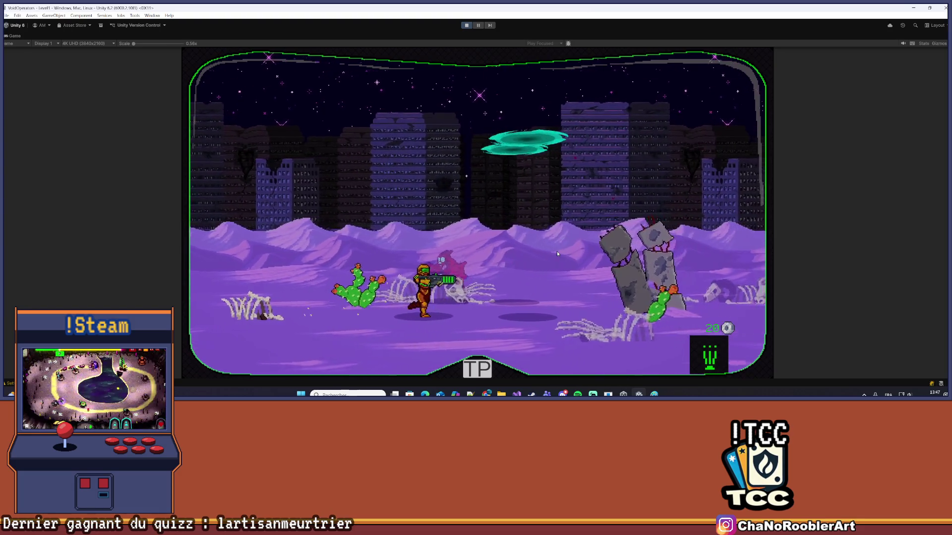
pyautogui.press('d')
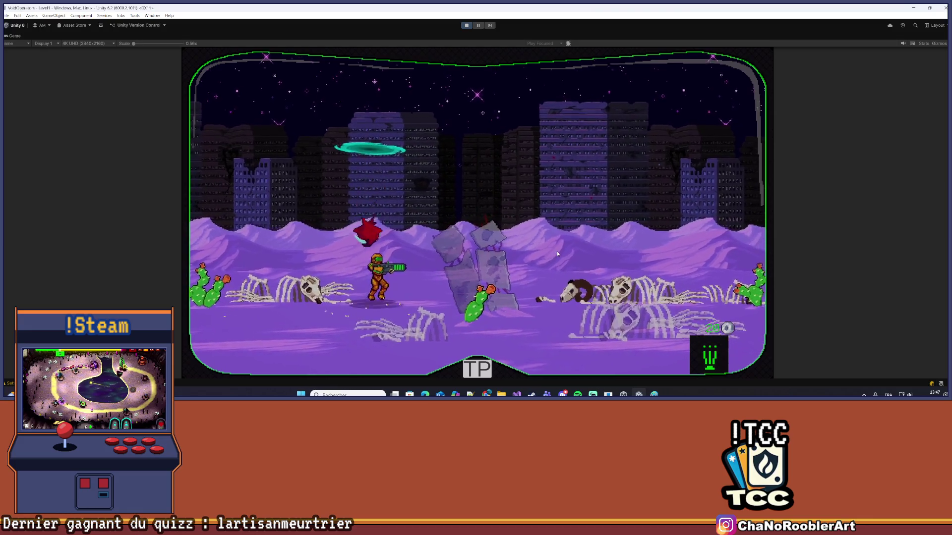
pyautogui.press('d')
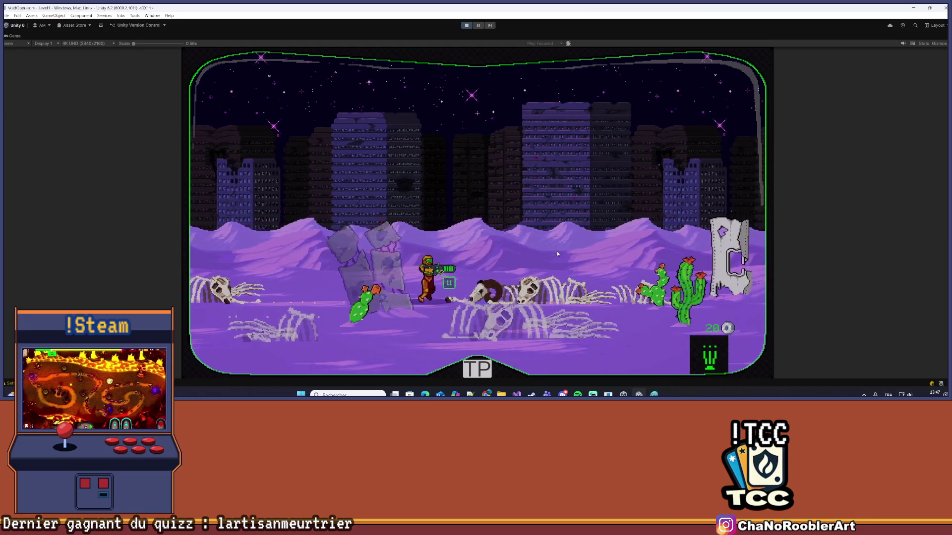
pyautogui.press('d')
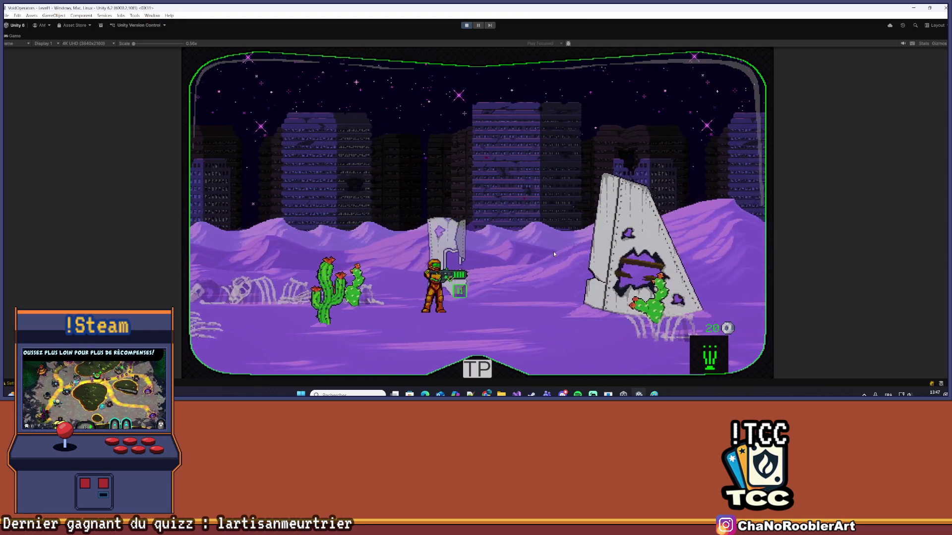
pyautogui.press('d')
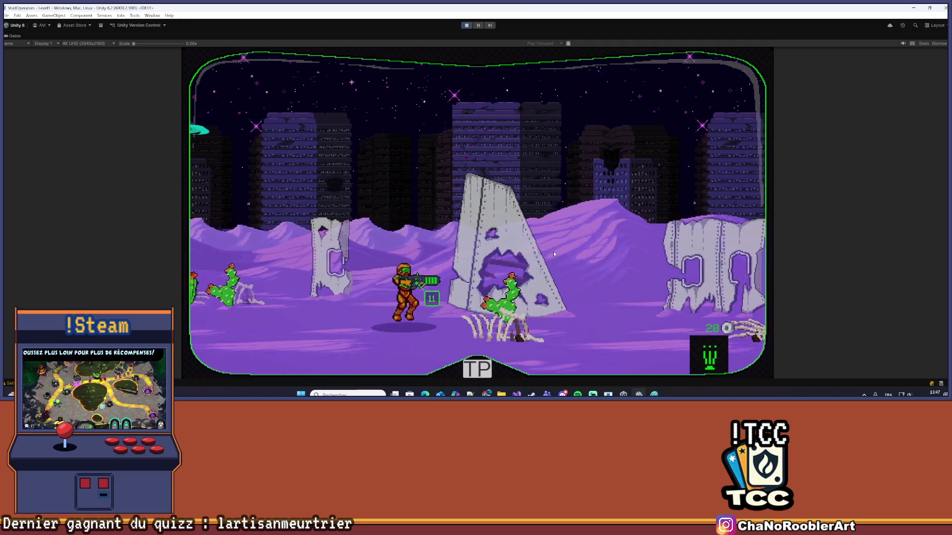
pyautogui.press('a')
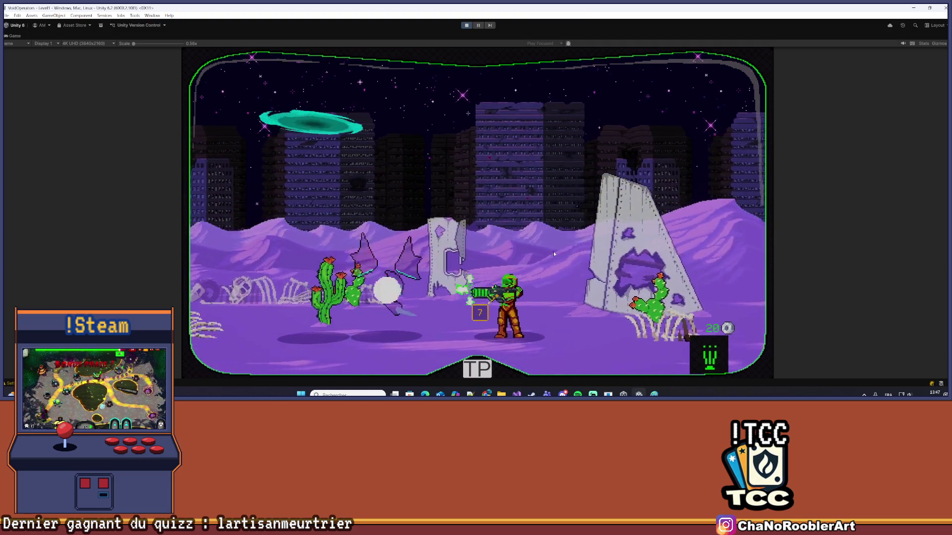
pyautogui.press('a')
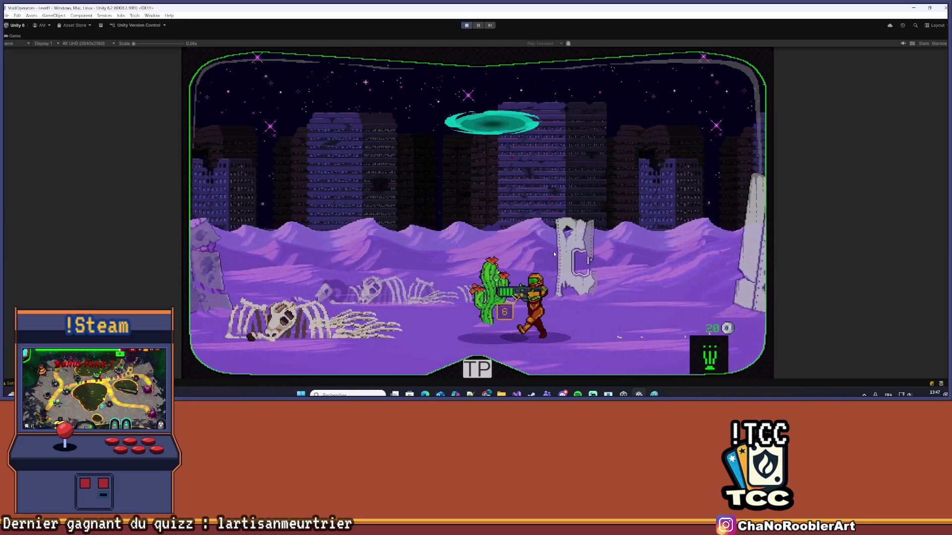
pyautogui.press('d')
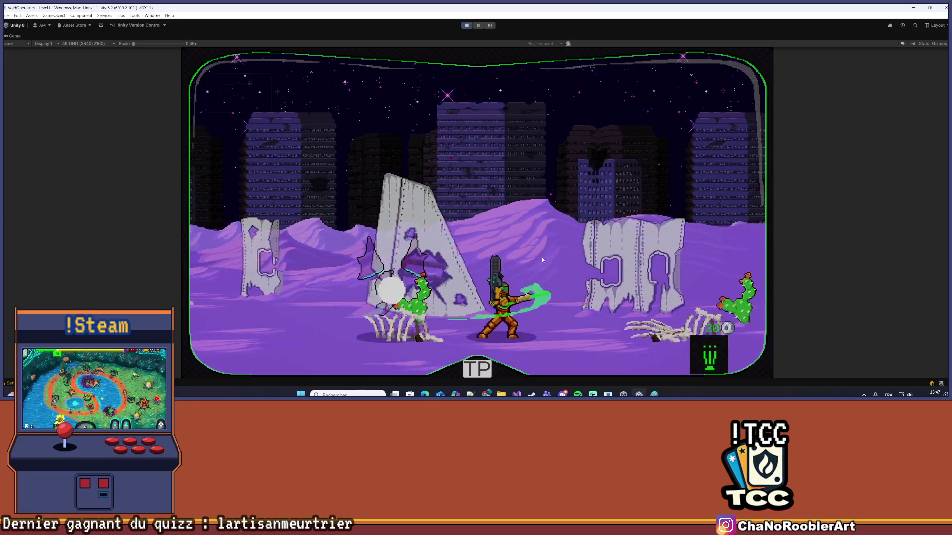
pyautogui.press('d')
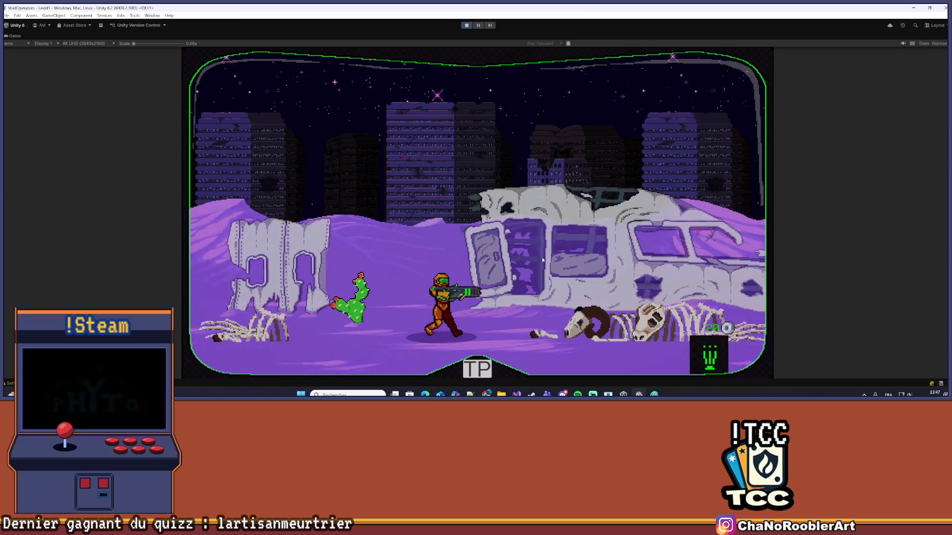
pyautogui.press('d')
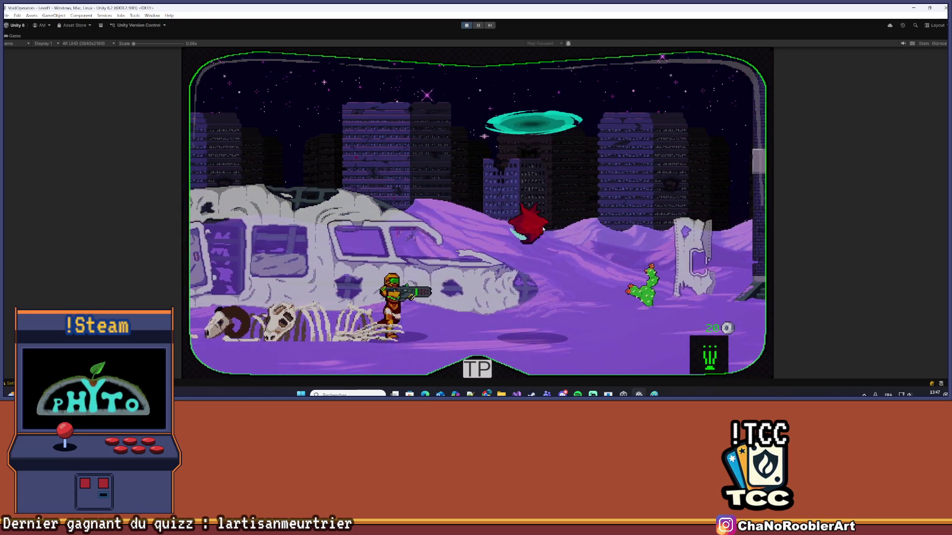
pyautogui.press('d')
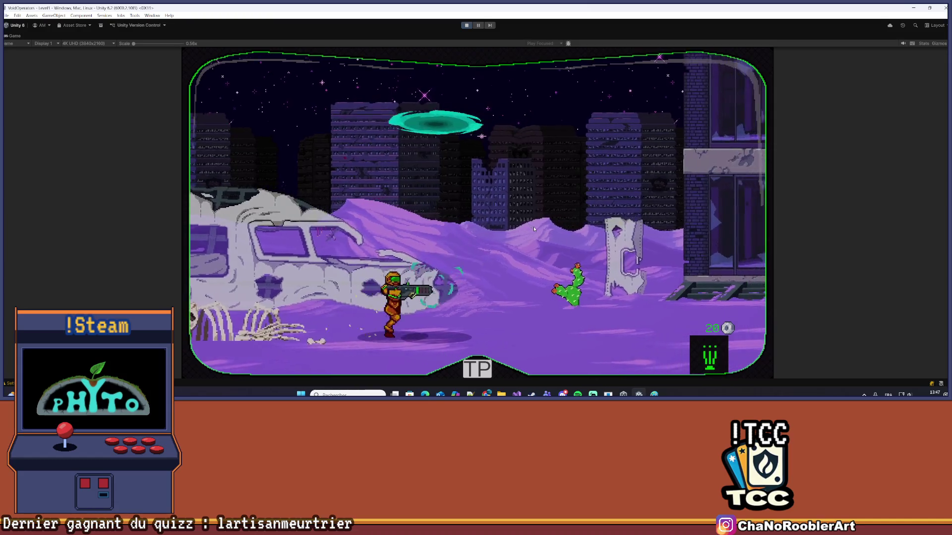
pyautogui.press('d')
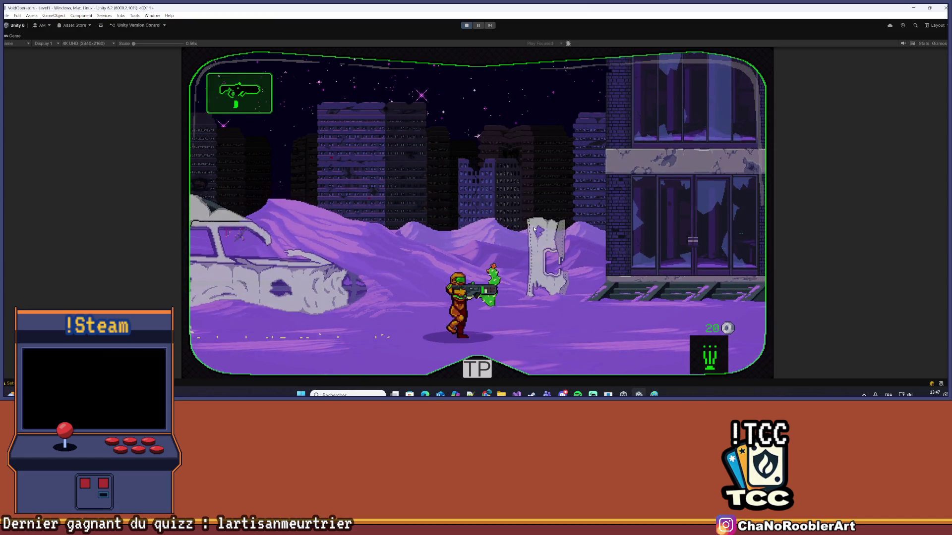
# Jump to the building doors, enter the building and fire a shot inside
pyautogui.press('space')
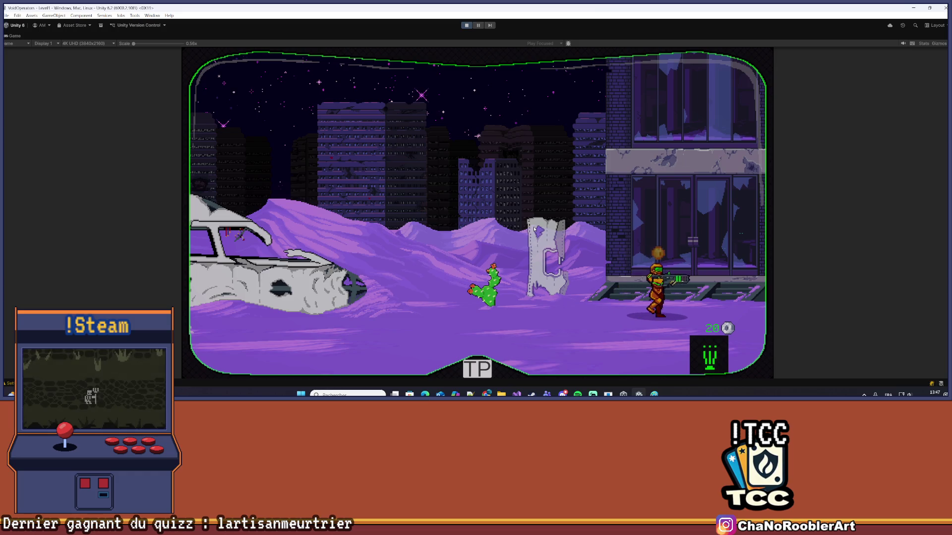
pyautogui.press('e')
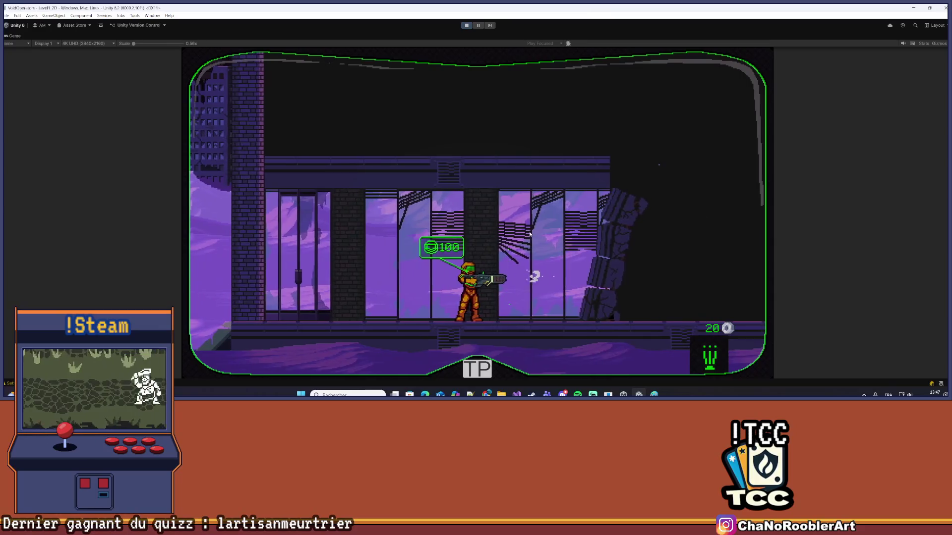
pyautogui.click(529, 234)
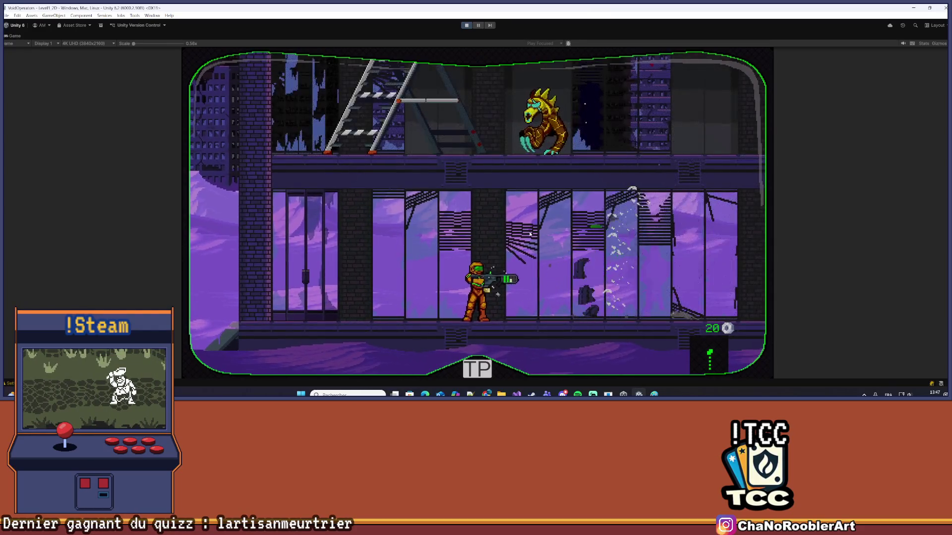
# Run to the stacked crates, spin-jump and climb the ladder to the upper floor
pyautogui.press('d')
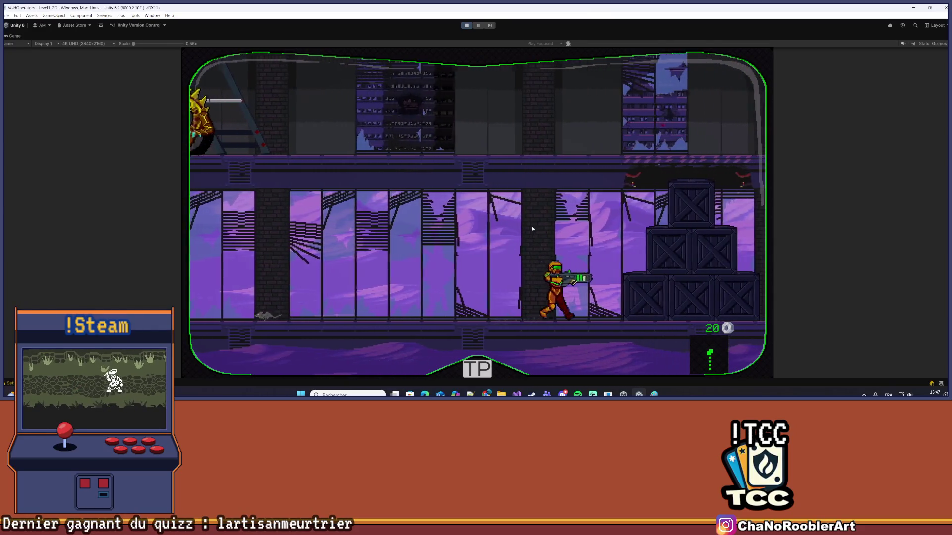
pyautogui.press('space')
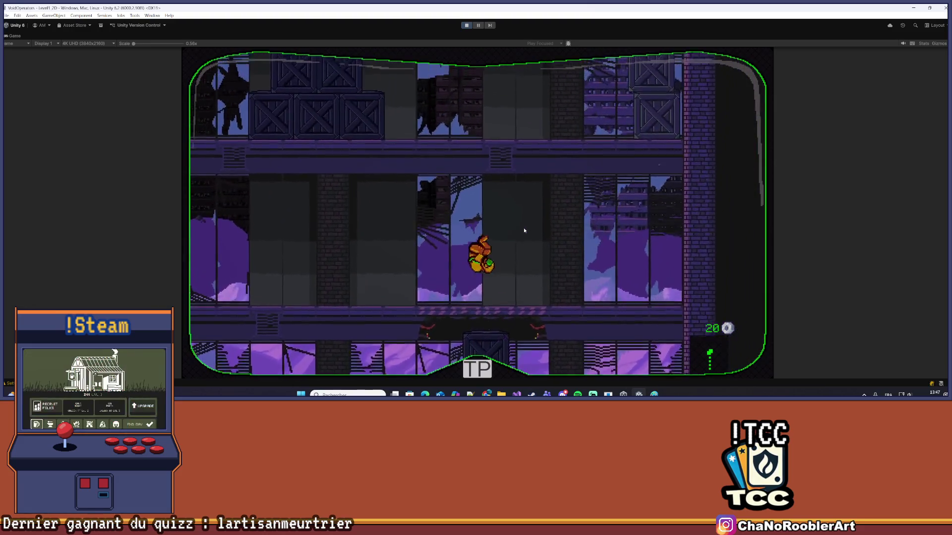
pyautogui.press('a')
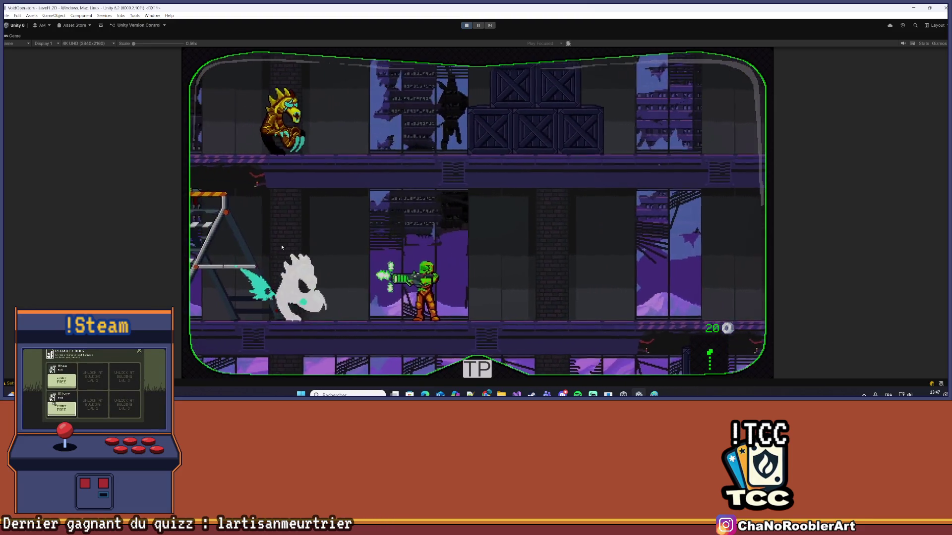
pyautogui.press('a')
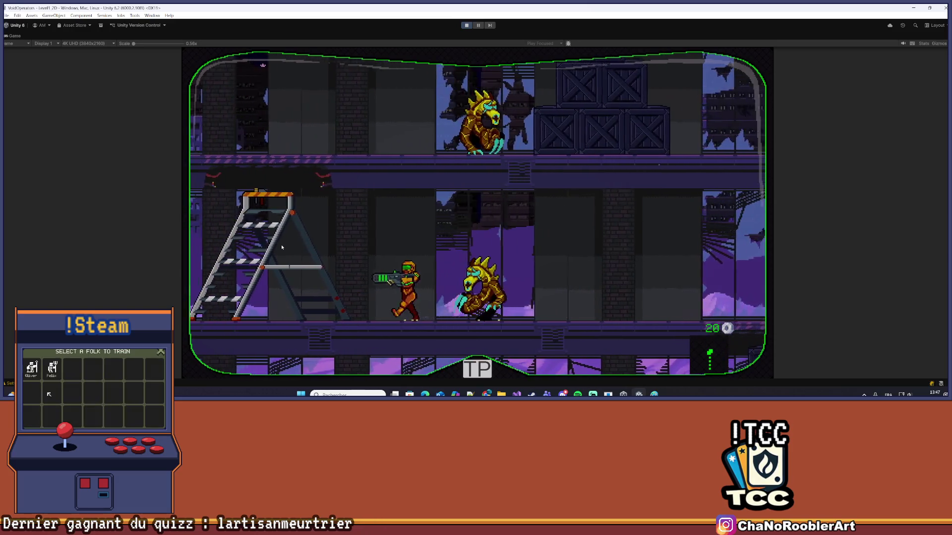
pyautogui.press('a')
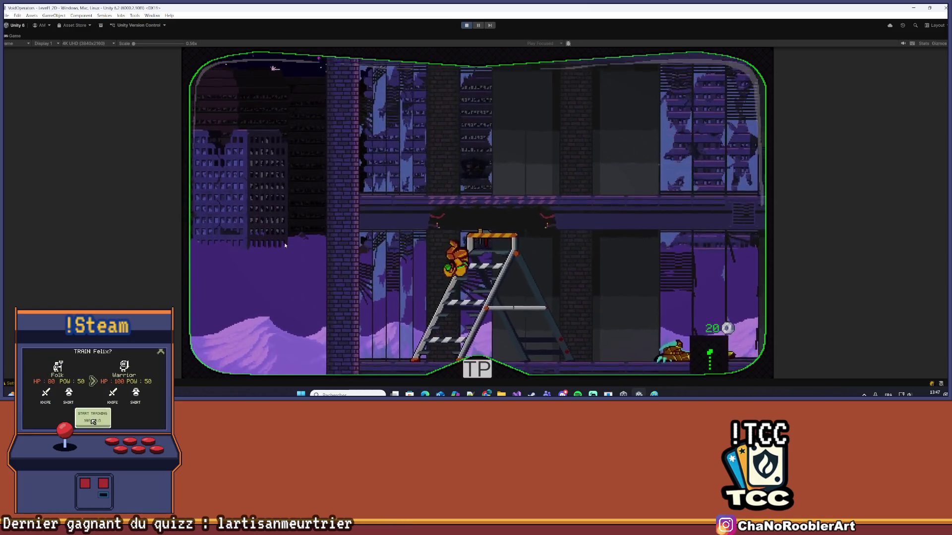
pyautogui.press('w')
pyautogui.press('d')
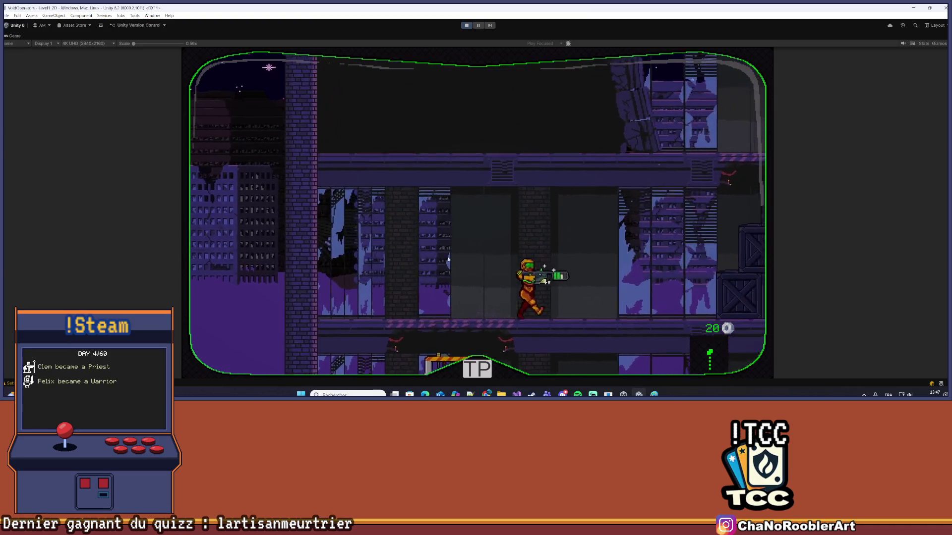
# Shoot the enemy, climb to the next floor and launch a level from the mission list
pyautogui.press('d')
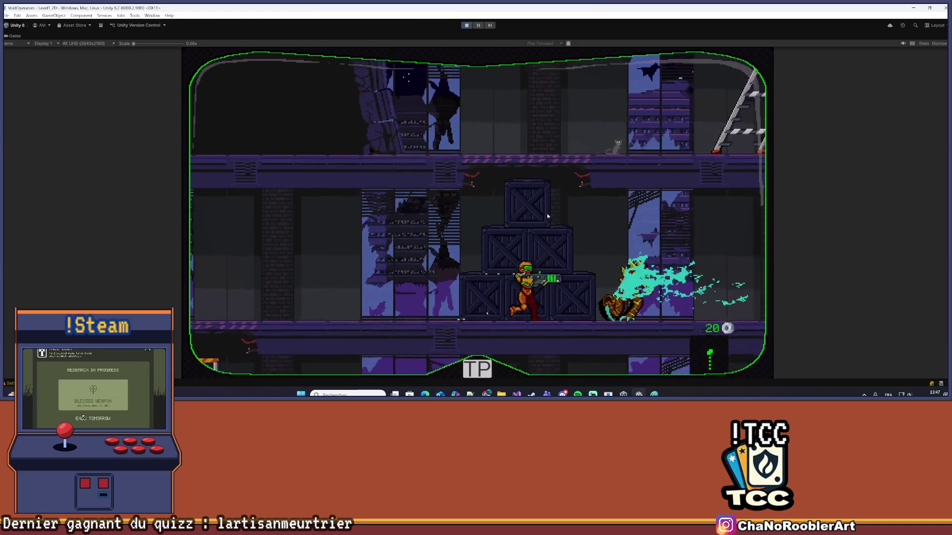
pyautogui.press('d')
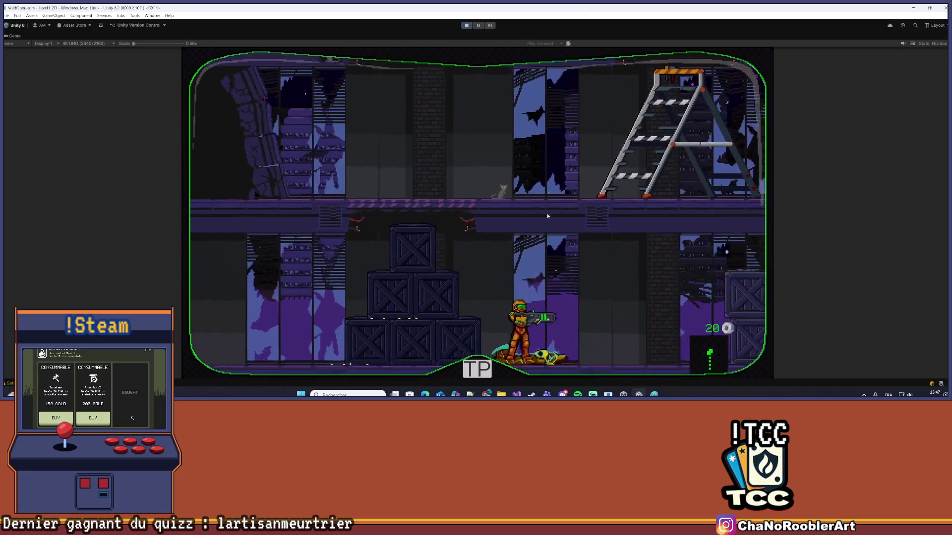
pyautogui.press('a')
pyautogui.press('space')
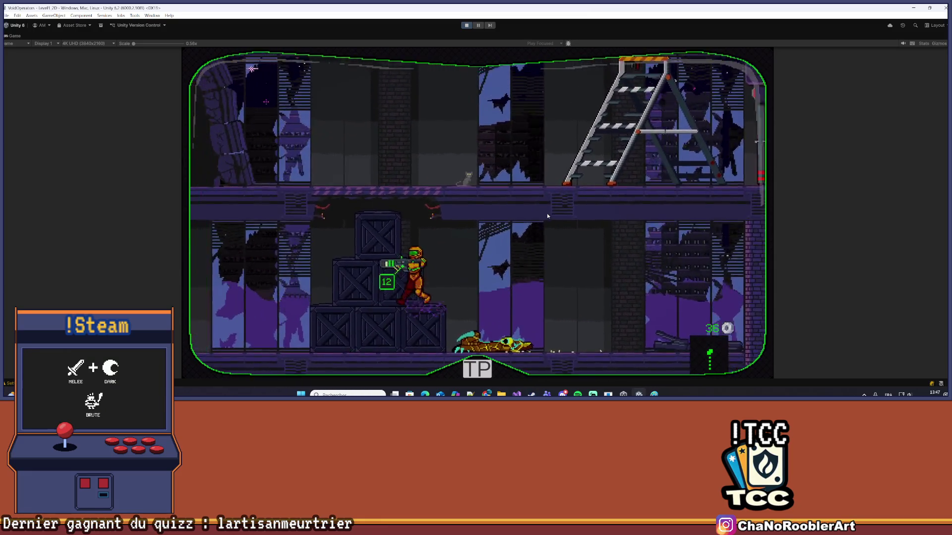
pyautogui.press('d')
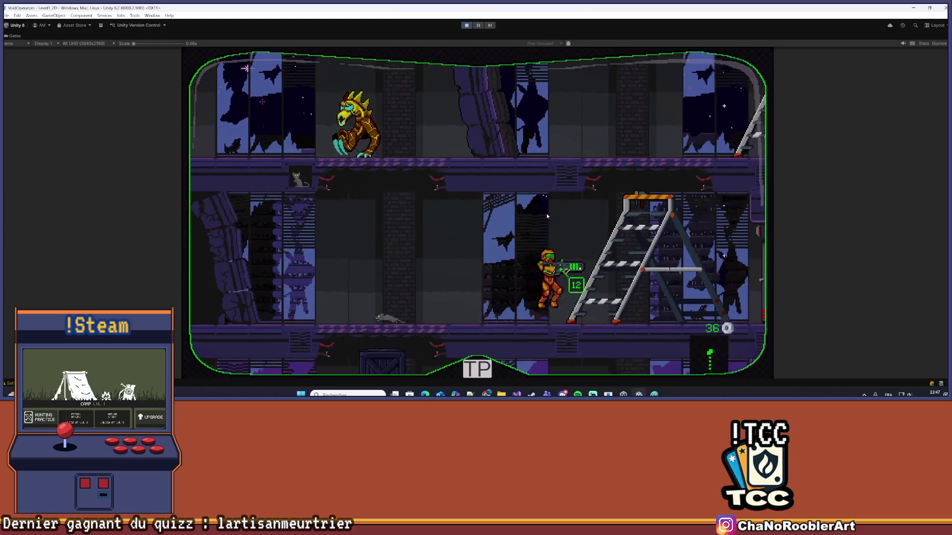
pyautogui.press('w')
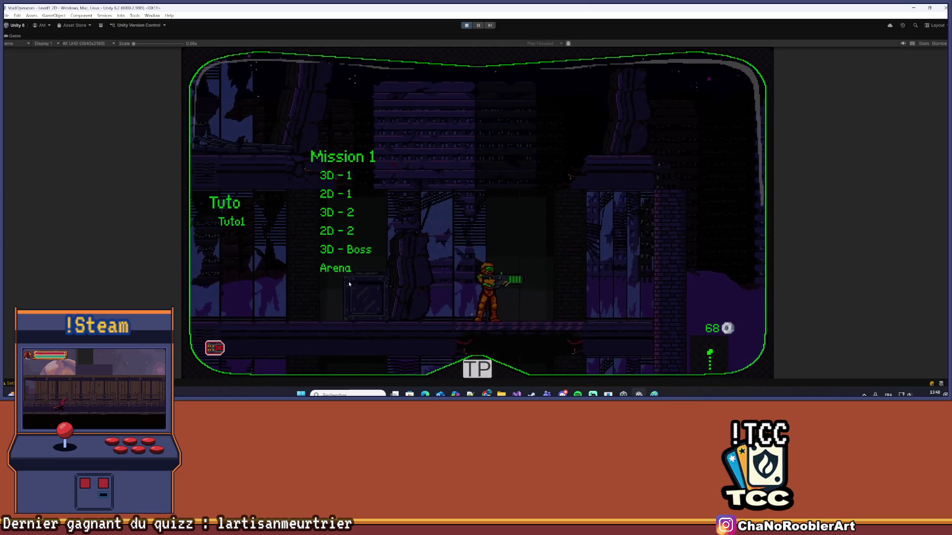
pyautogui.click(341, 235)
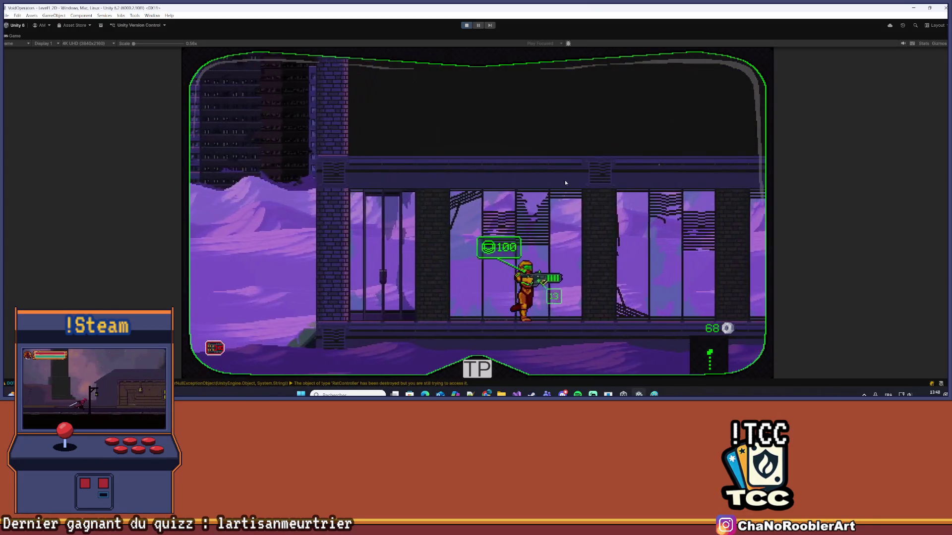
# Jump up the elevator shaft and shoot the corridor enemy while collecting currency
pyautogui.press('d')
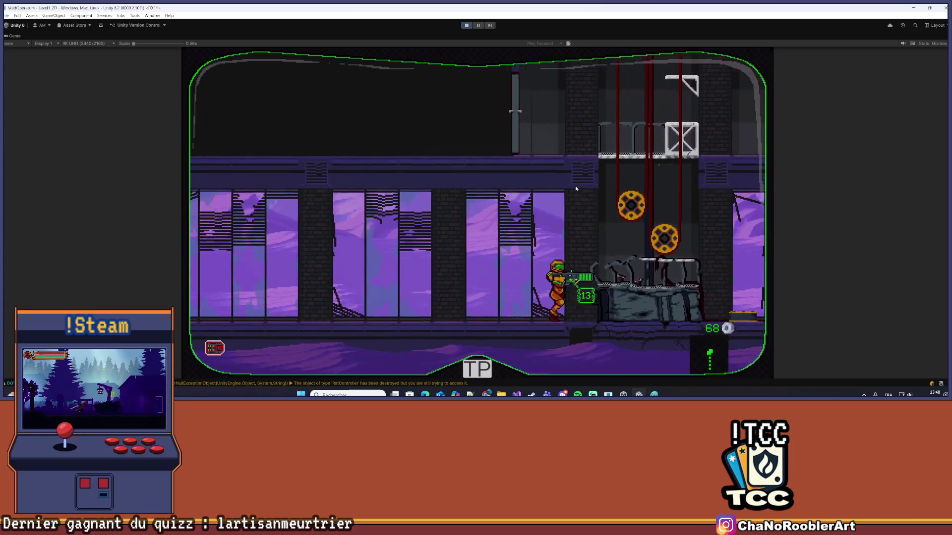
pyautogui.press('space')
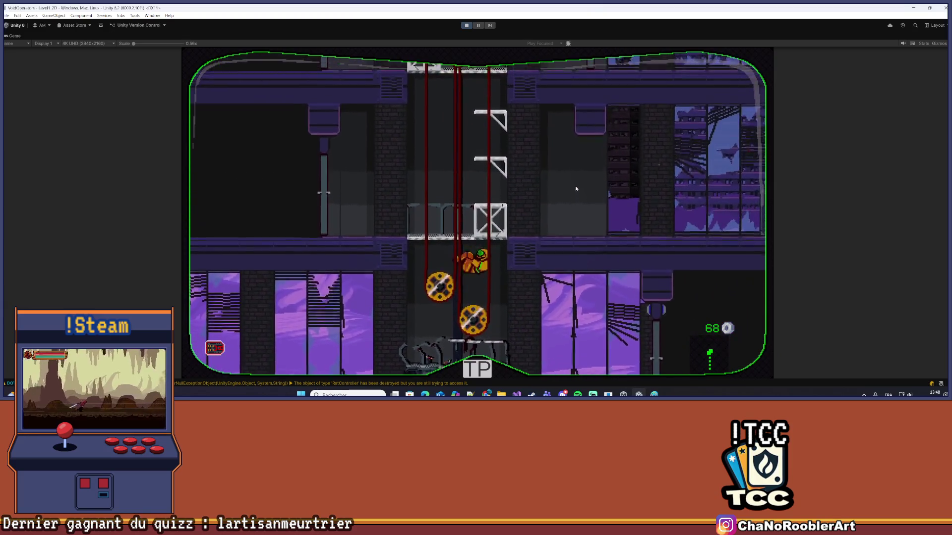
pyautogui.press('space')
pyautogui.press('d')
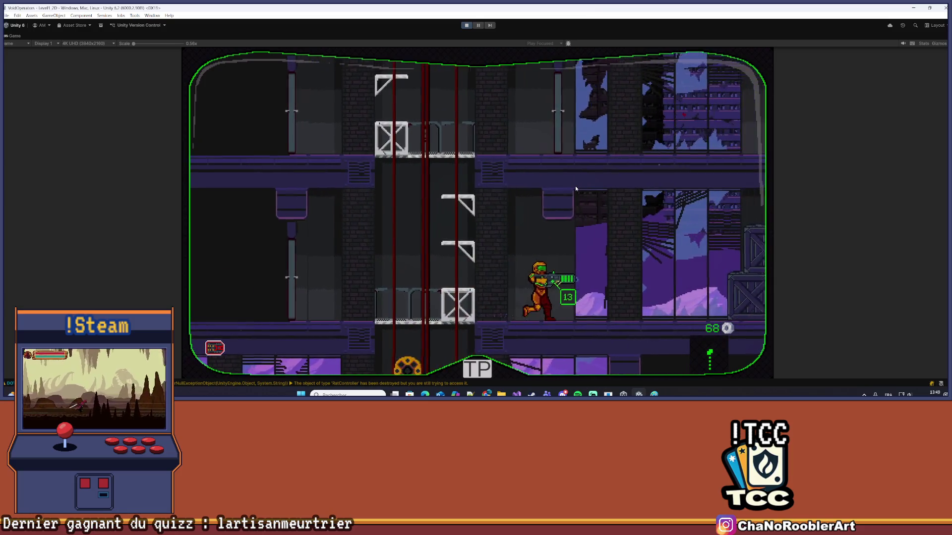
pyautogui.press('d')
pyautogui.click(657, 224)
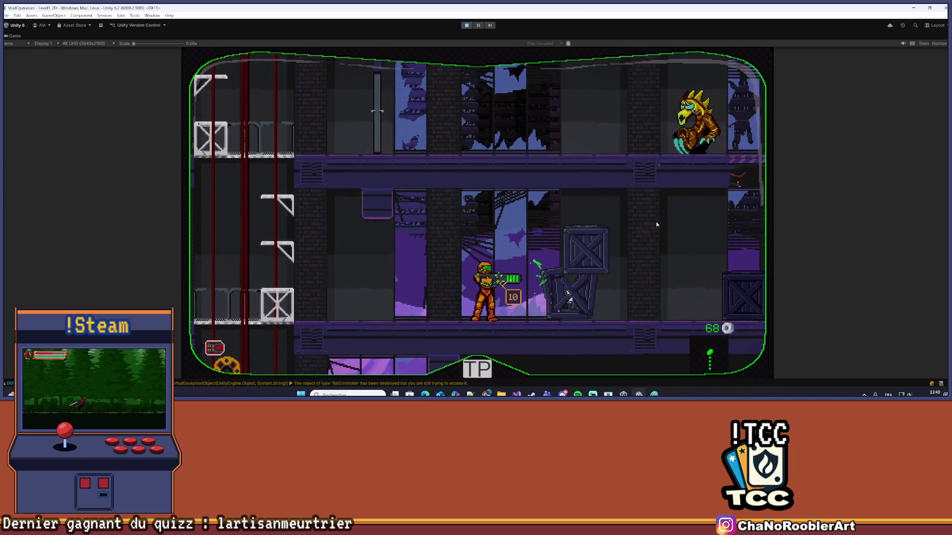
pyautogui.press('d')
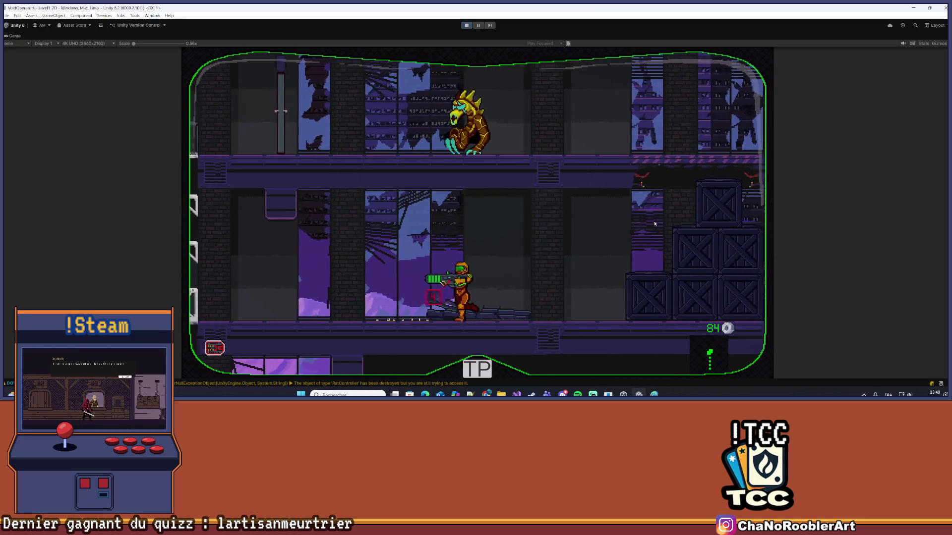
# Move up and down the shaft, killing an enemy on the way up
pyautogui.press('a')
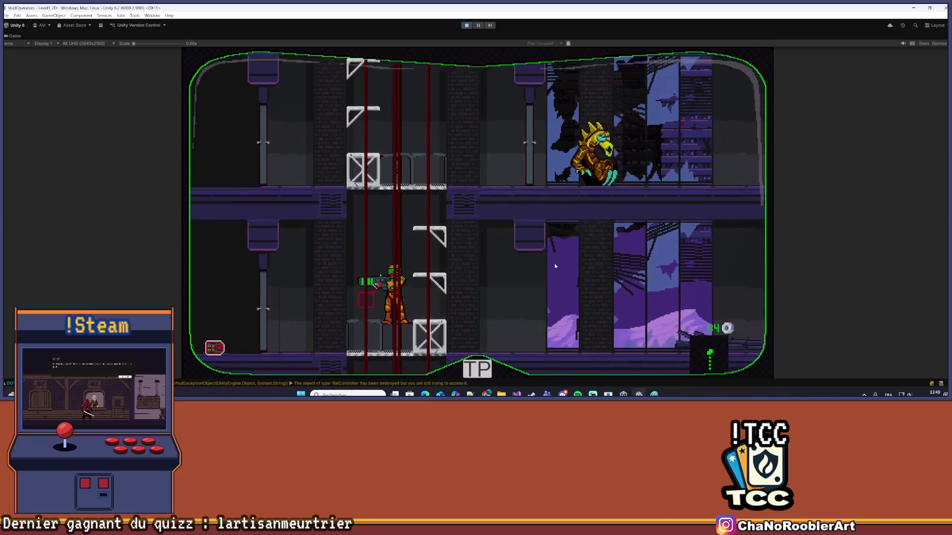
pyautogui.press('d')
pyautogui.press('space')
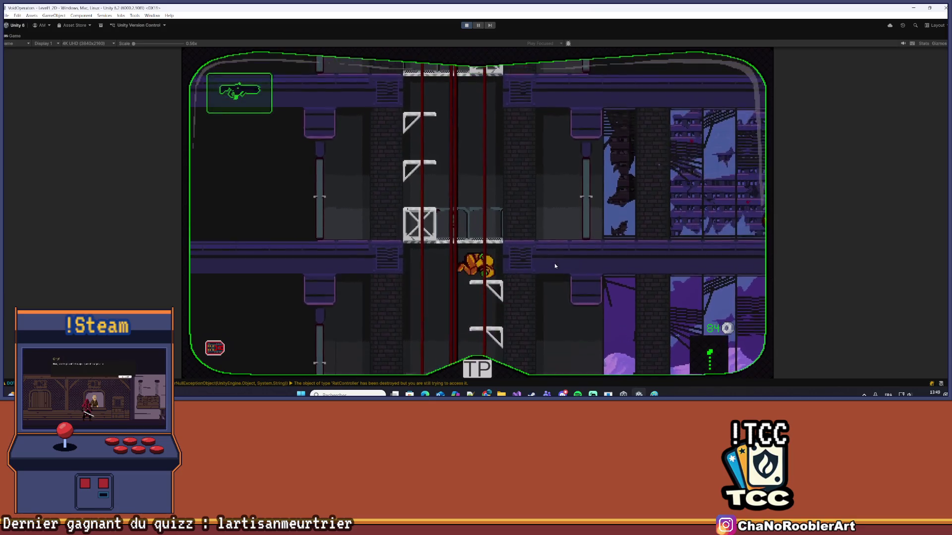
pyautogui.press('a')
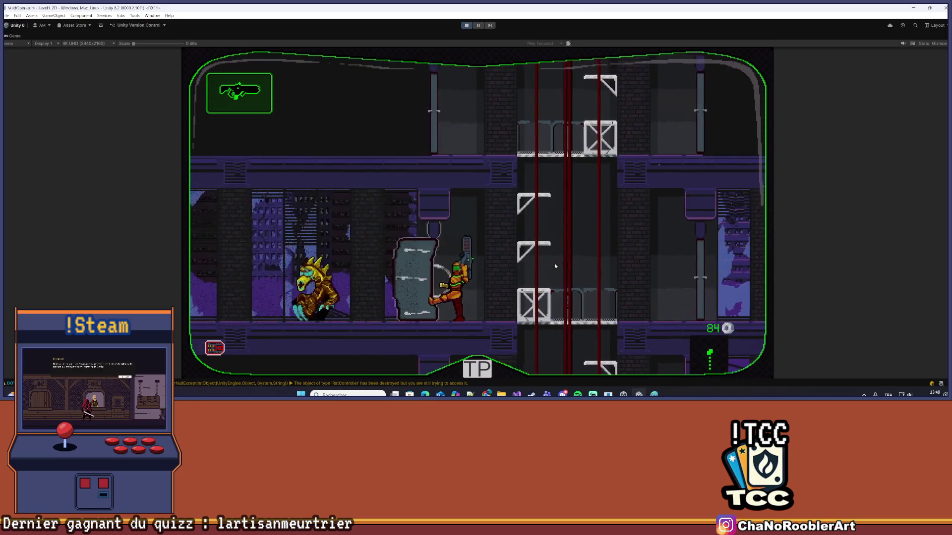
pyautogui.press('d')
pyautogui.press('a')
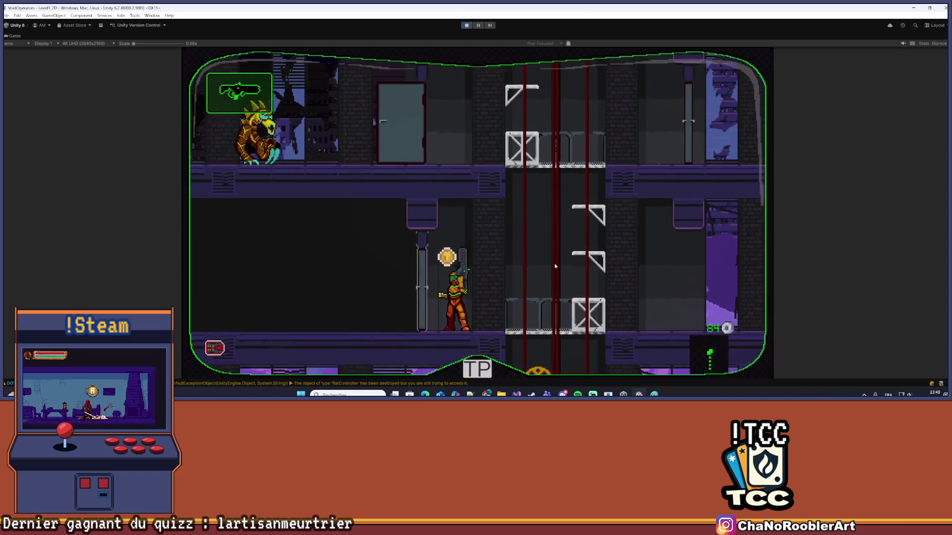
pyautogui.press('d')
pyautogui.press('space')
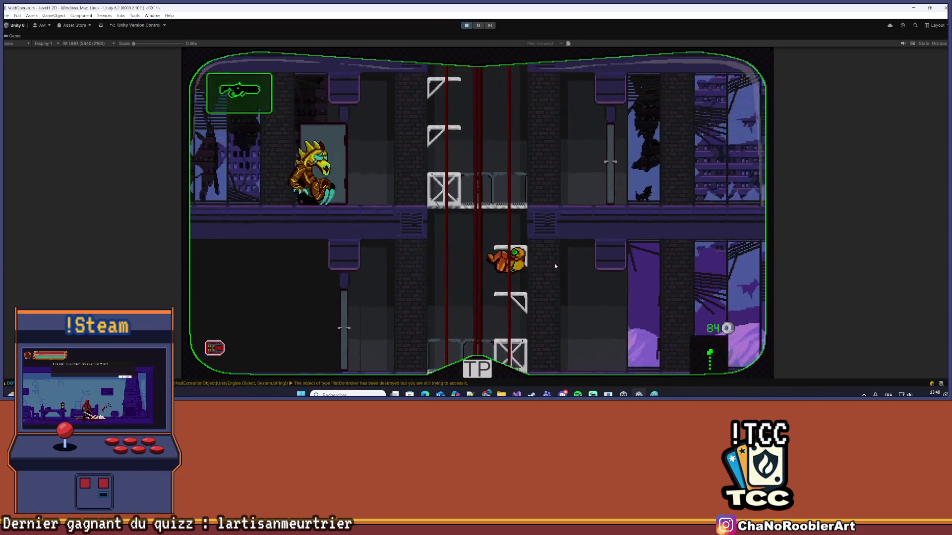
pyautogui.press('a')
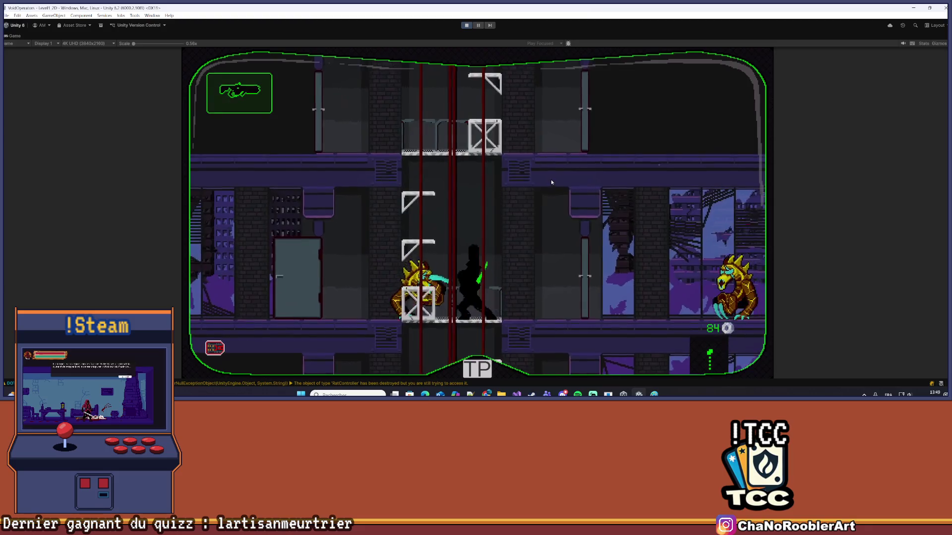
pyautogui.press('d')
pyautogui.press('space')
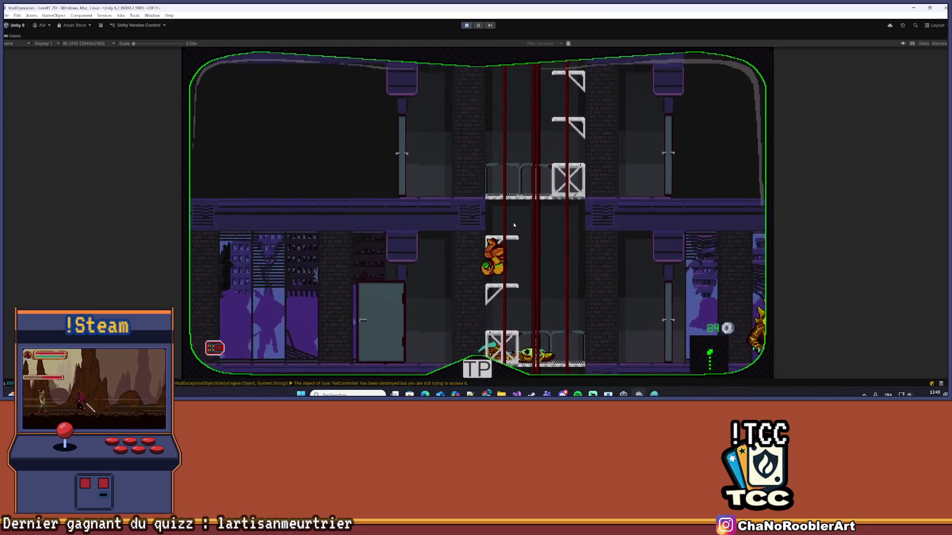
# Go left through the doorway, kill the enemies by the crates, and climb the shaft
pyautogui.press('a')
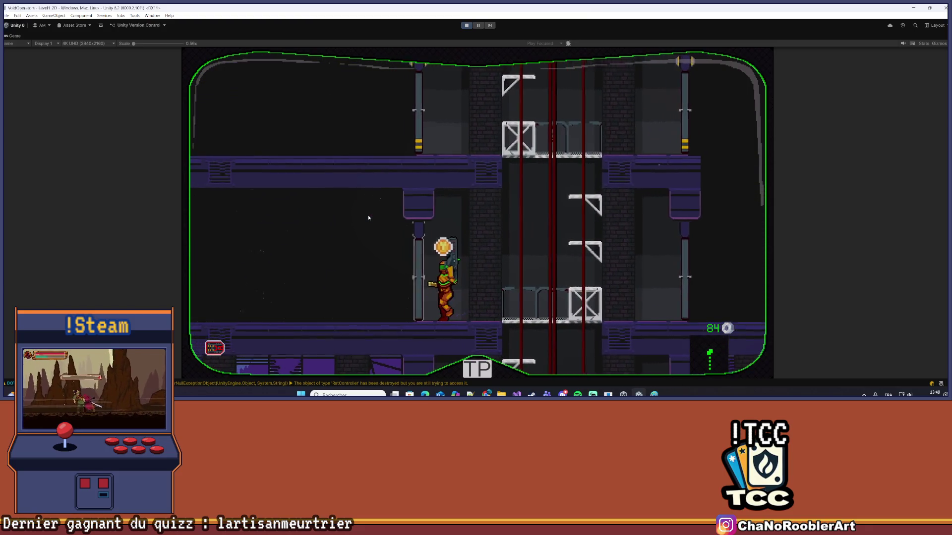
pyautogui.press('a')
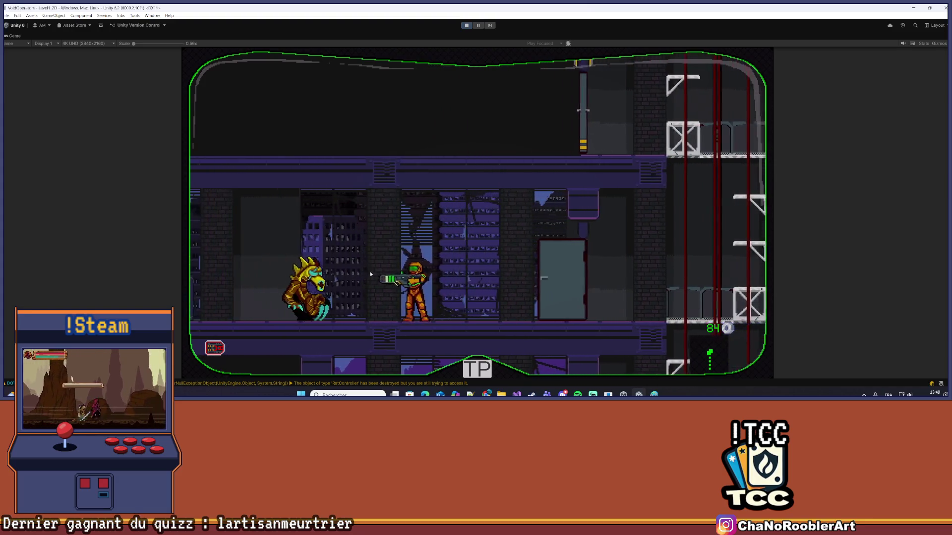
pyautogui.press('a')
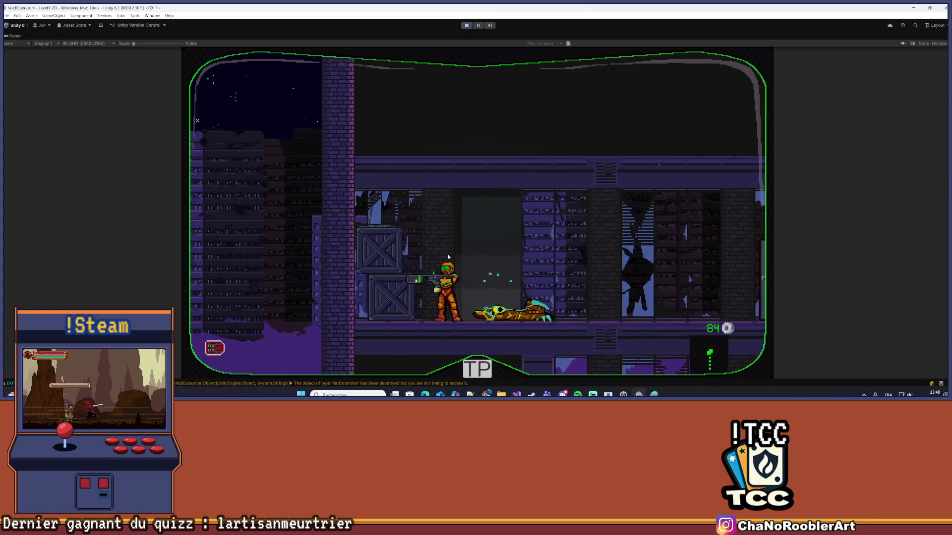
pyautogui.press('s')
pyautogui.press('d')
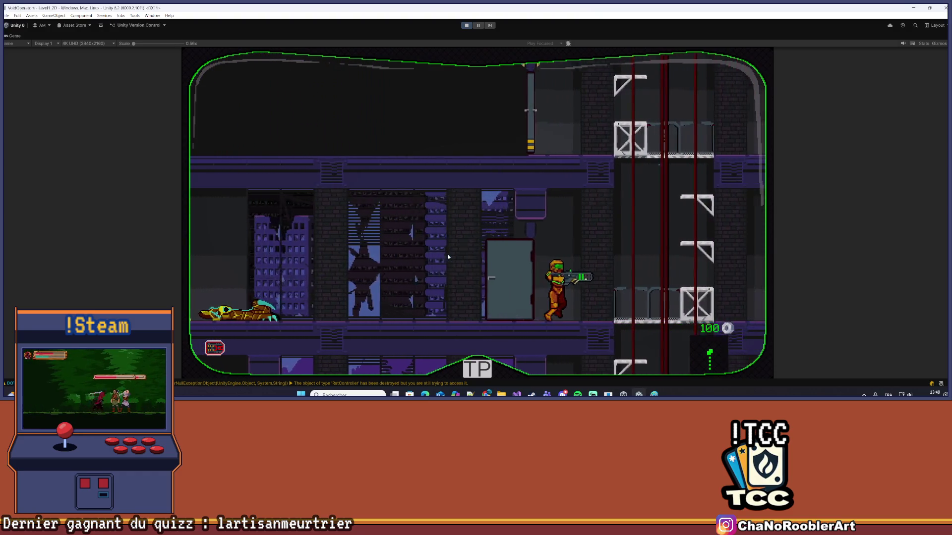
pyautogui.press('w')
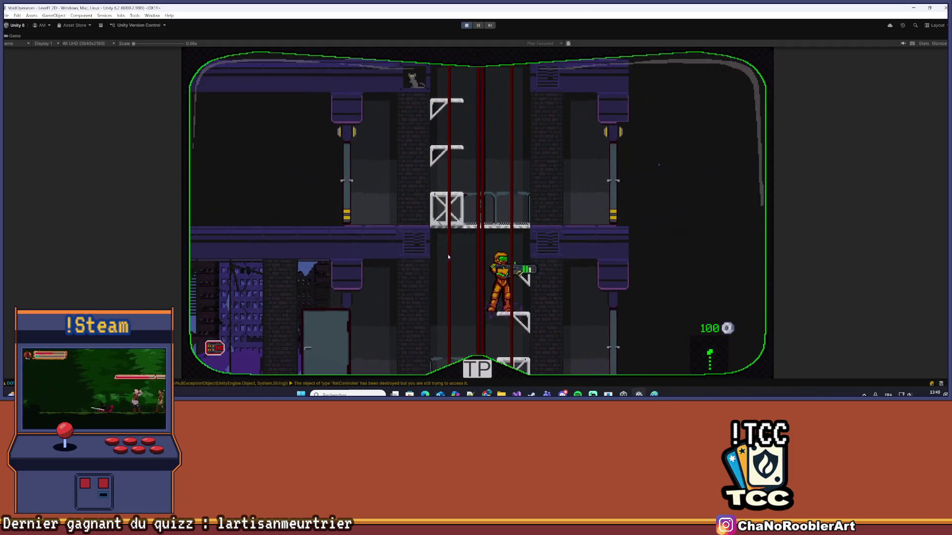
pyautogui.press('w')
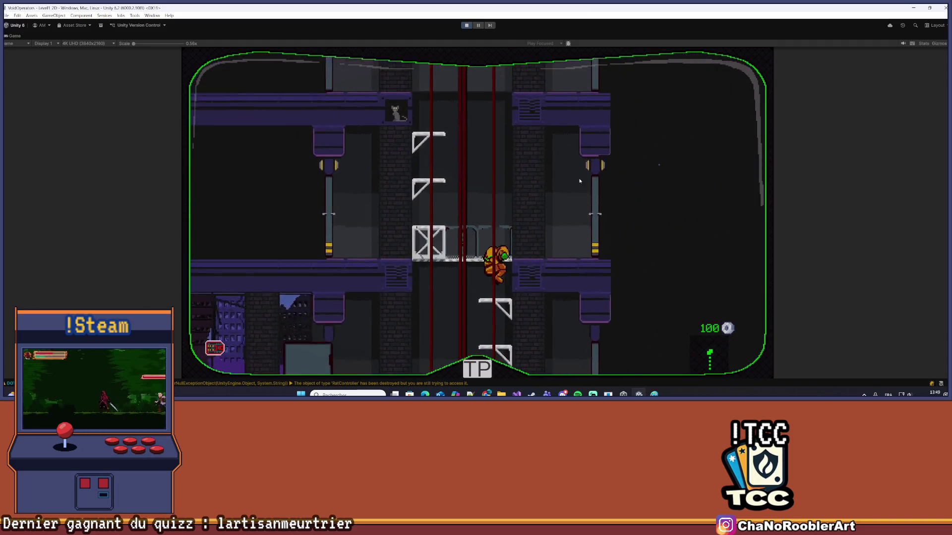
# Reach the upper floor via the pole and ladder, then relaunch the desert level
pyautogui.press('d')
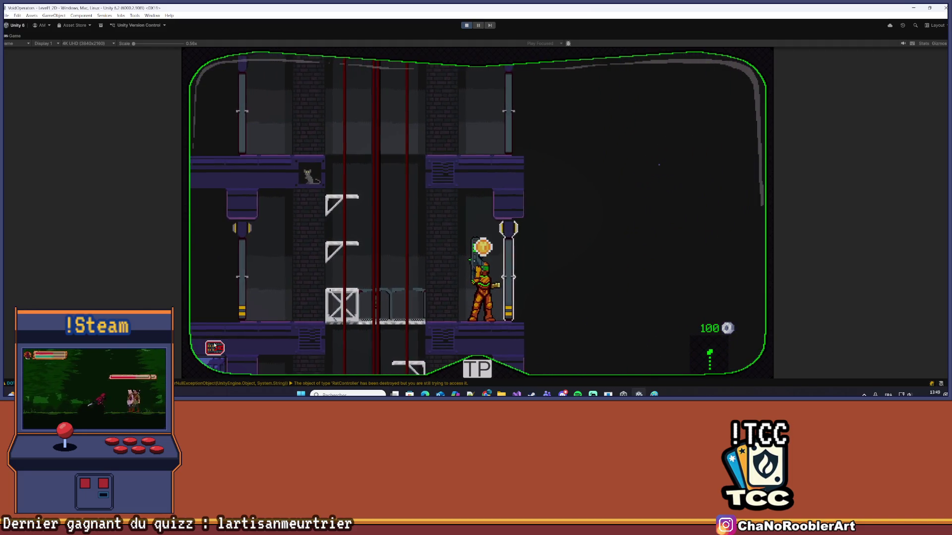
pyautogui.press('a')
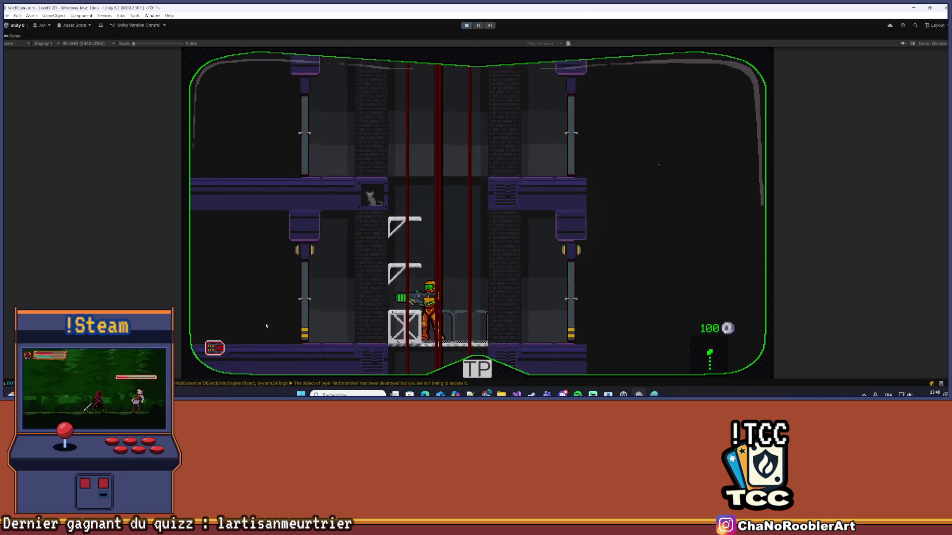
pyautogui.press('space')
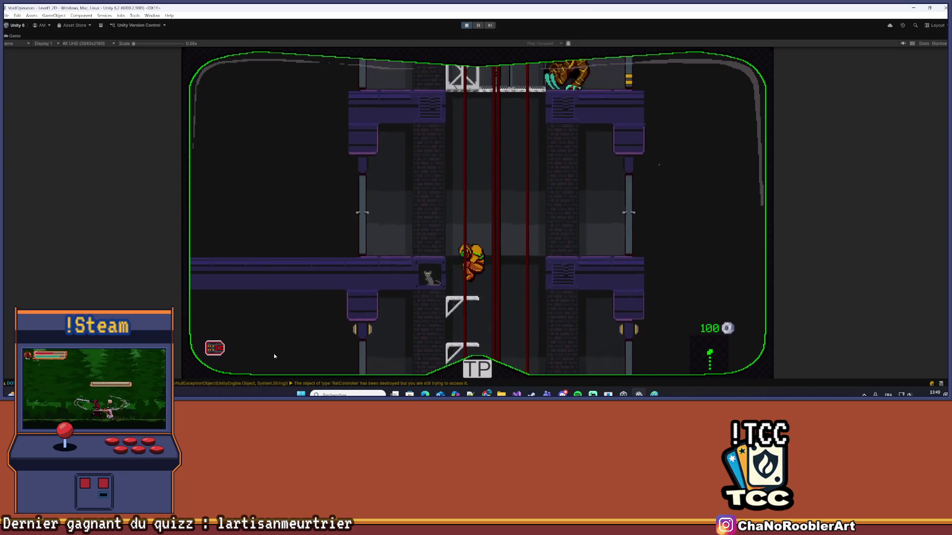
pyautogui.press('a')
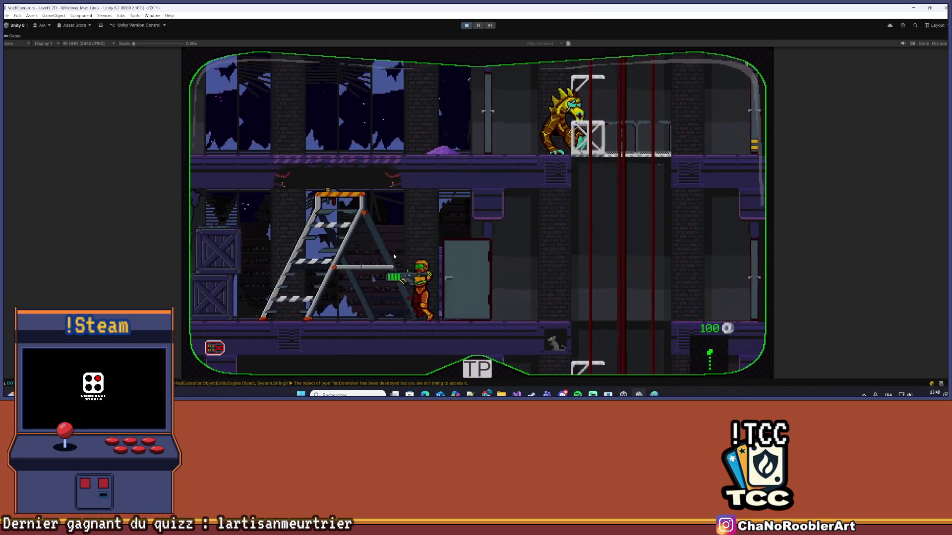
pyautogui.press('a')
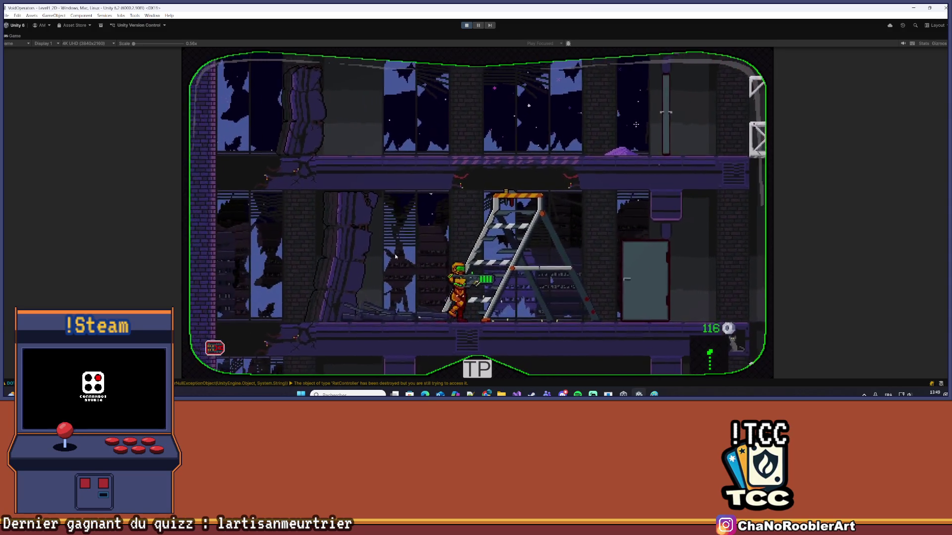
pyautogui.press('space')
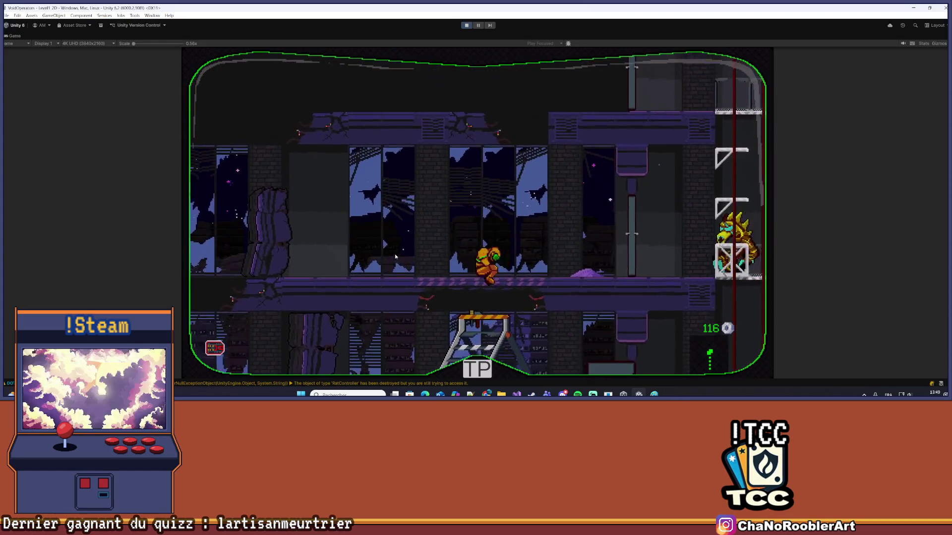
pyautogui.press('Escape')
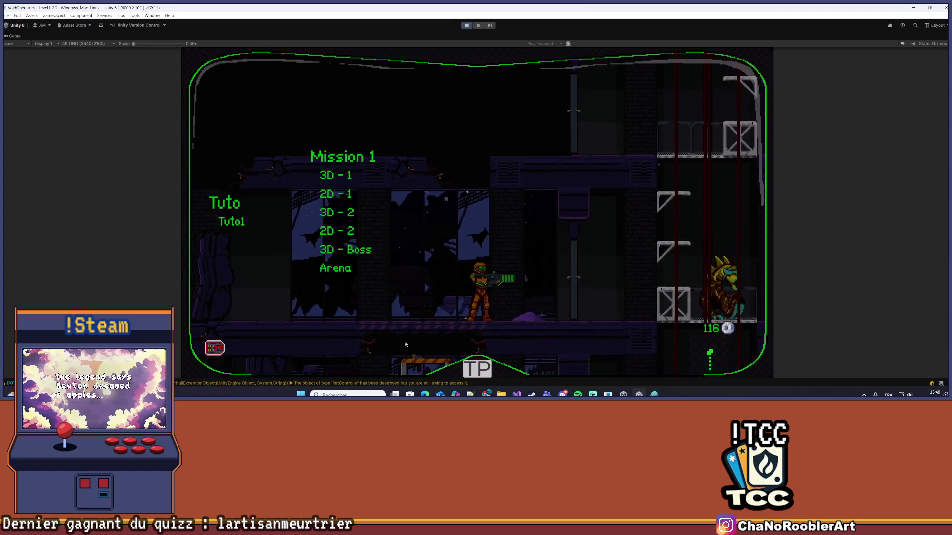
pyautogui.click(356, 253)
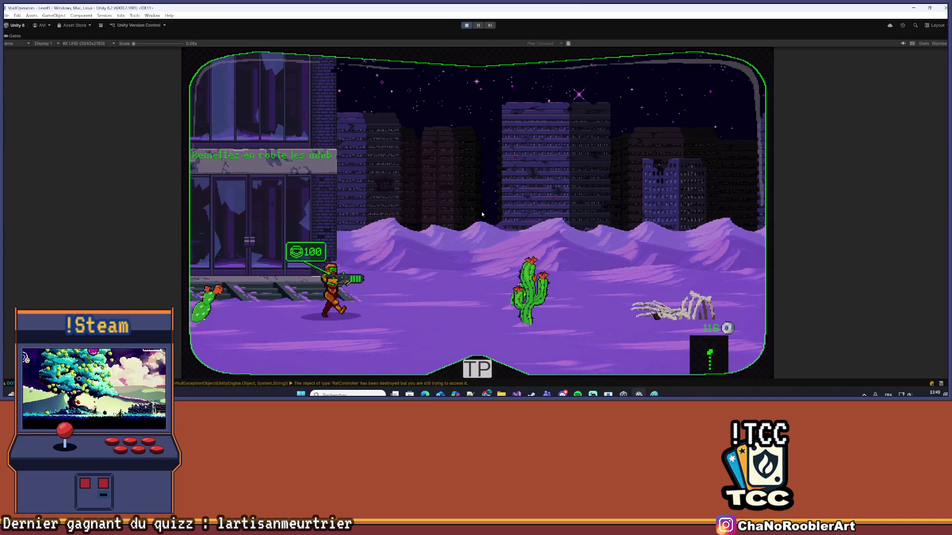
# Walk right into the desert and start shooting the scorpion boss
pyautogui.press('d')
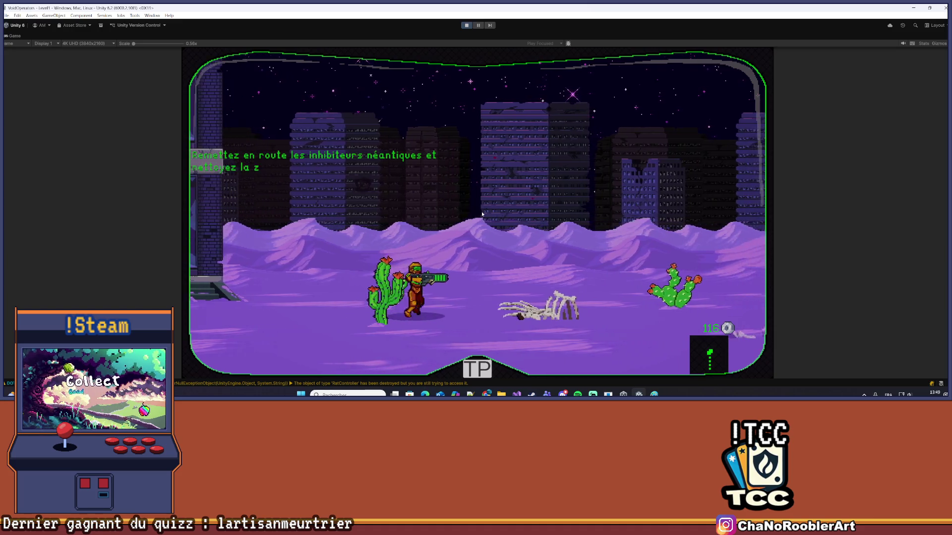
pyautogui.press('d')
pyautogui.press('a')
pyautogui.press('a')
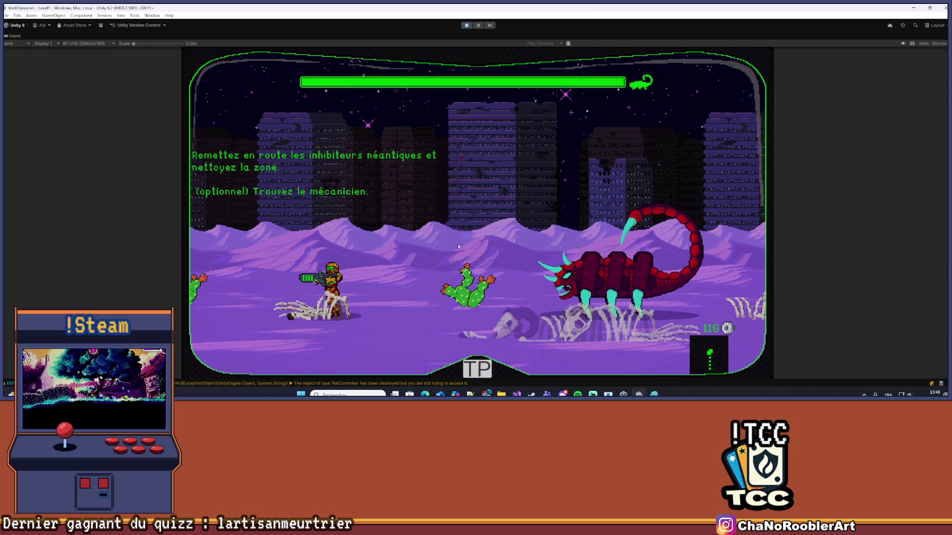
pyautogui.press('space')
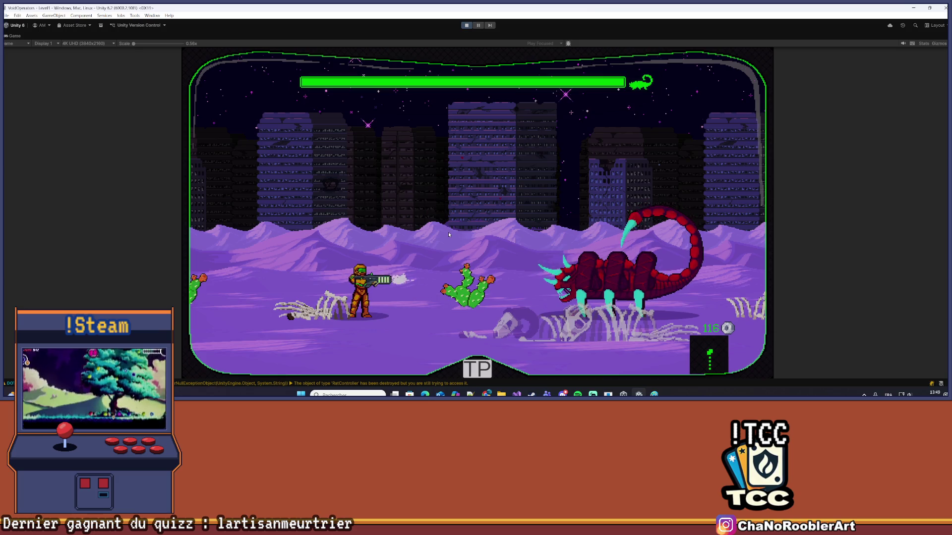
pyautogui.press('a')
pyautogui.press('d')
pyautogui.click(449, 233)
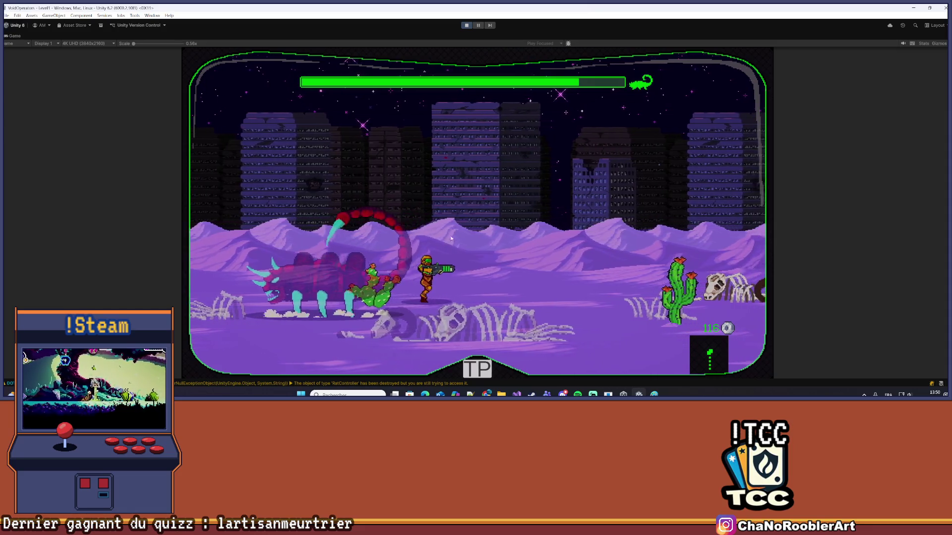
# Run back and forth across the desert, firing repeatedly at the scorpion boss
pyautogui.press('d')
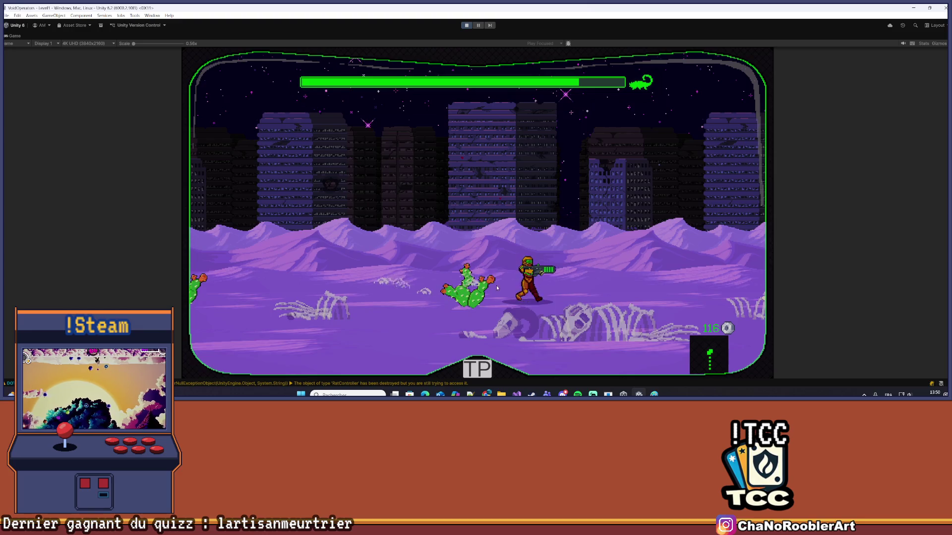
pyautogui.press('a')
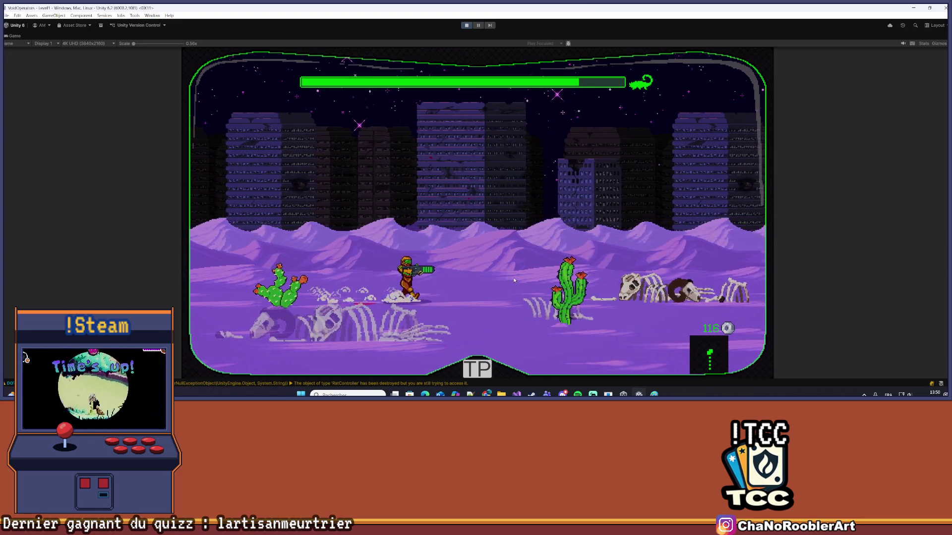
pyautogui.click(514, 280)
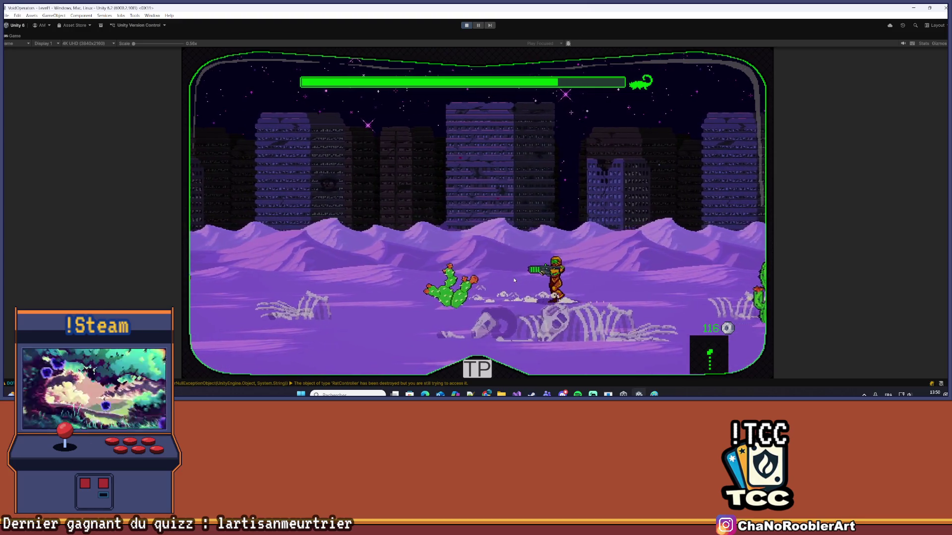
pyautogui.press('d')
pyautogui.click(564, 261)
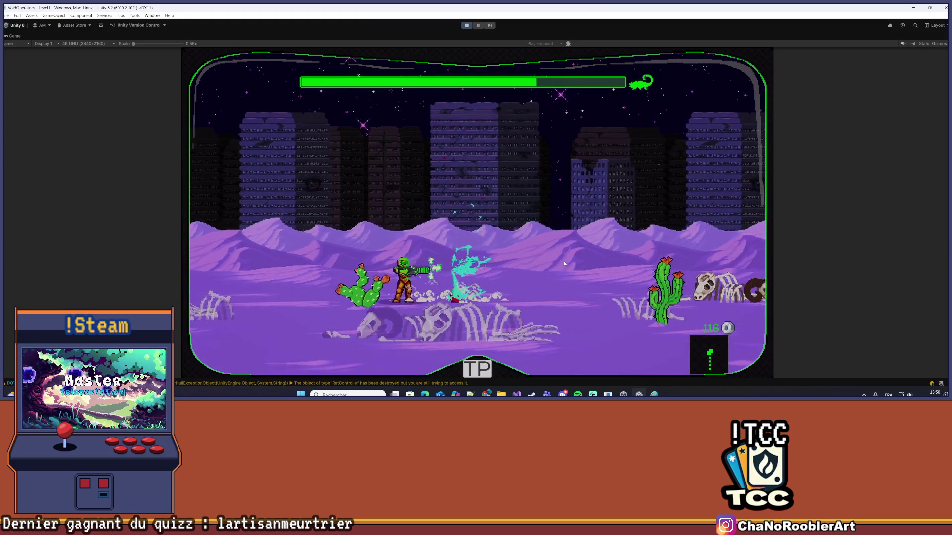
pyautogui.press('d')
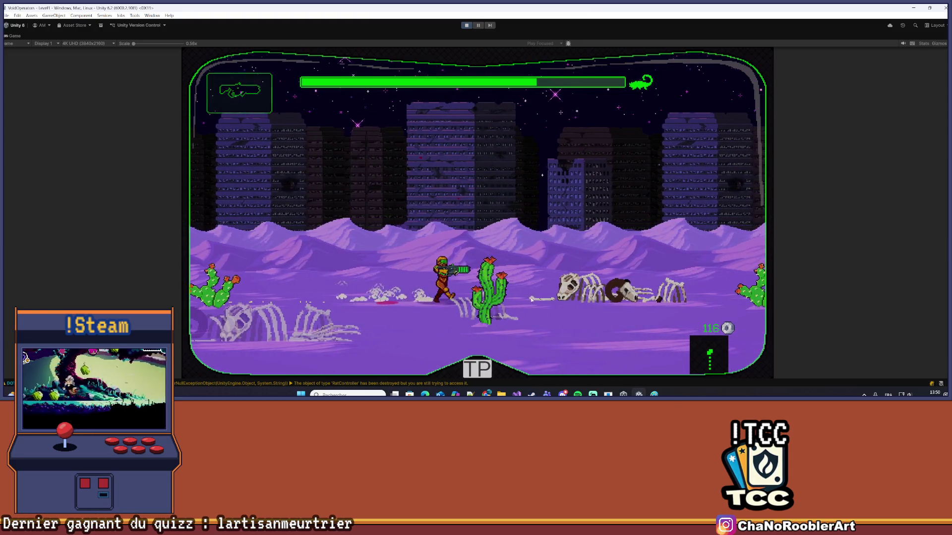
pyautogui.press('d')
pyautogui.click(528, 296)
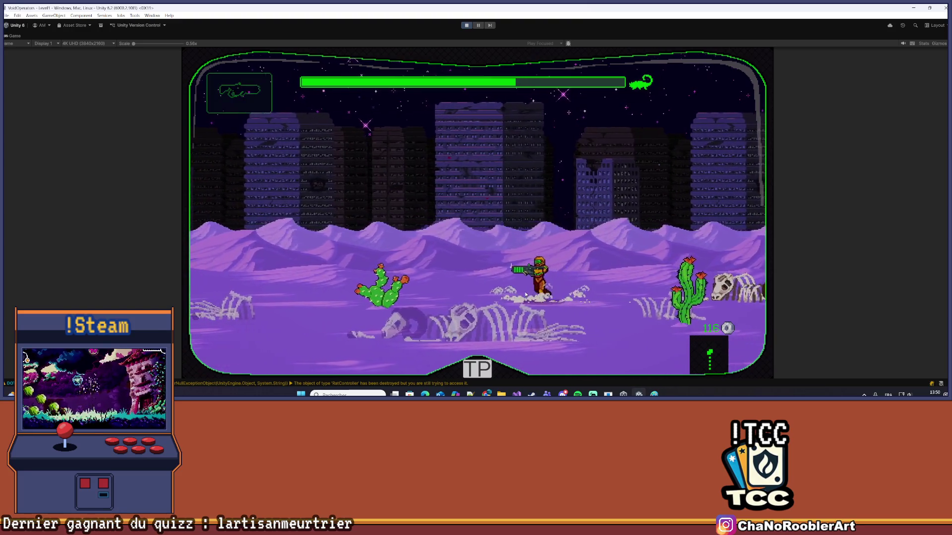
pyautogui.press('a')
pyautogui.press('s')
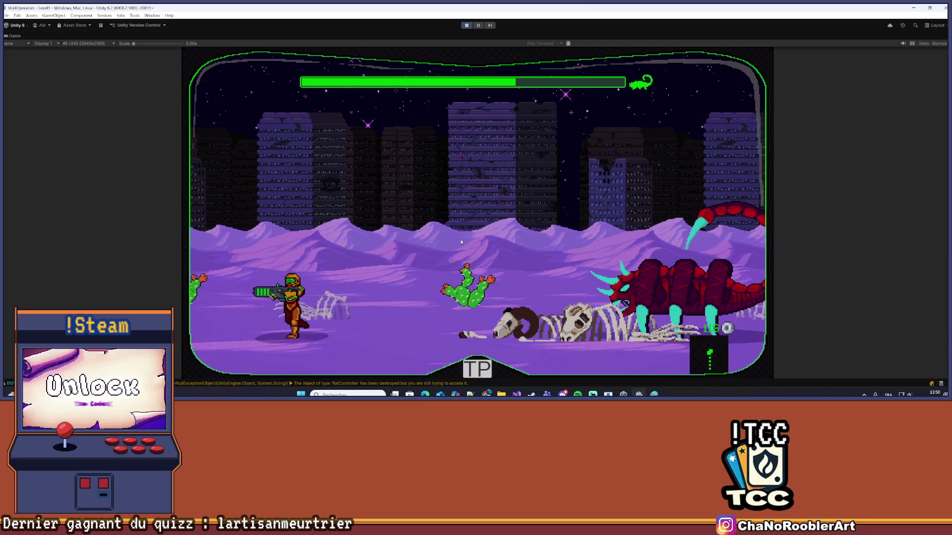
# Dodge the scorpion's charges while damaging it, then stop play mode
pyautogui.press('d')
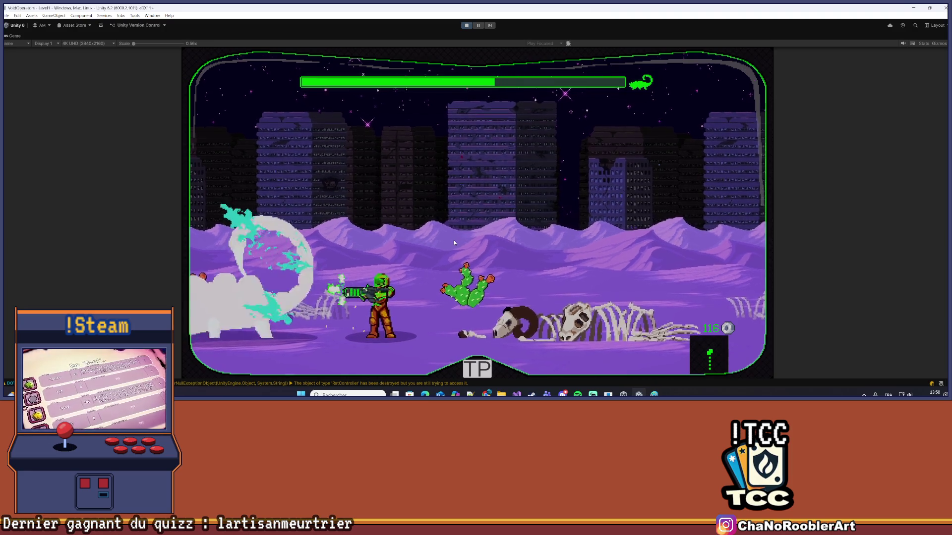
pyautogui.press('d')
pyautogui.press('a')
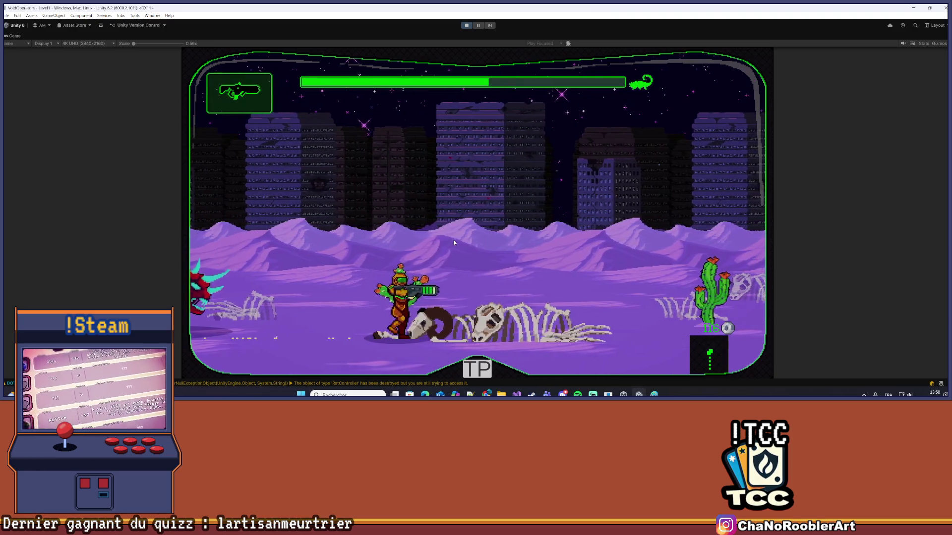
pyautogui.press('d')
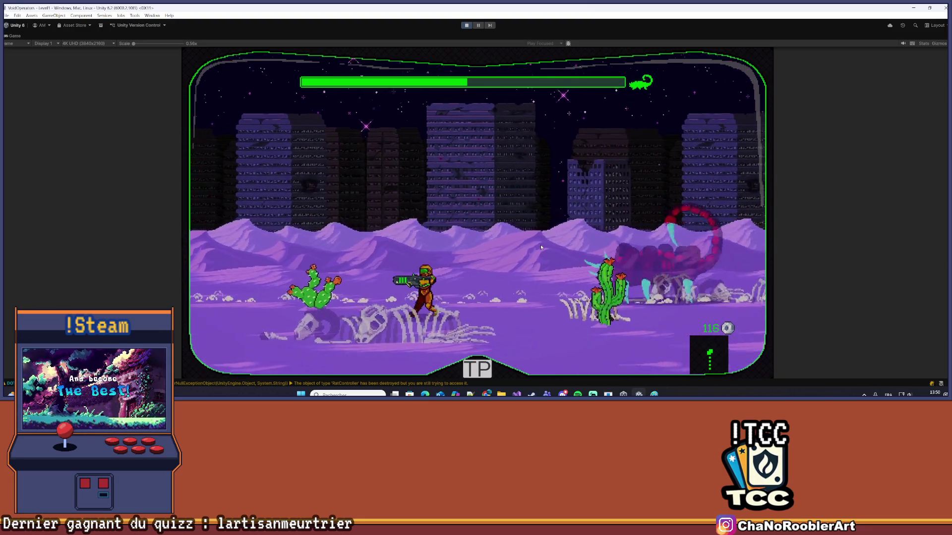
pyautogui.press('a')
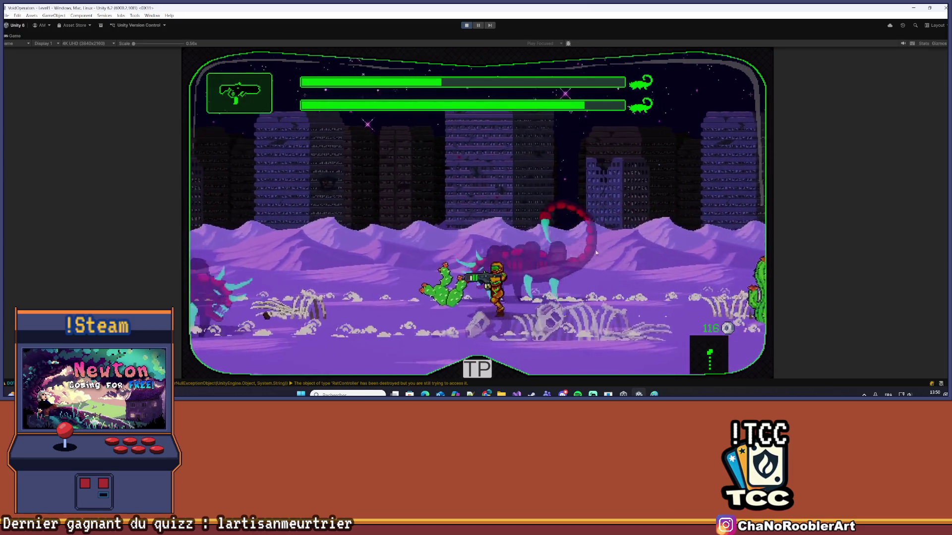
pyautogui.press('a')
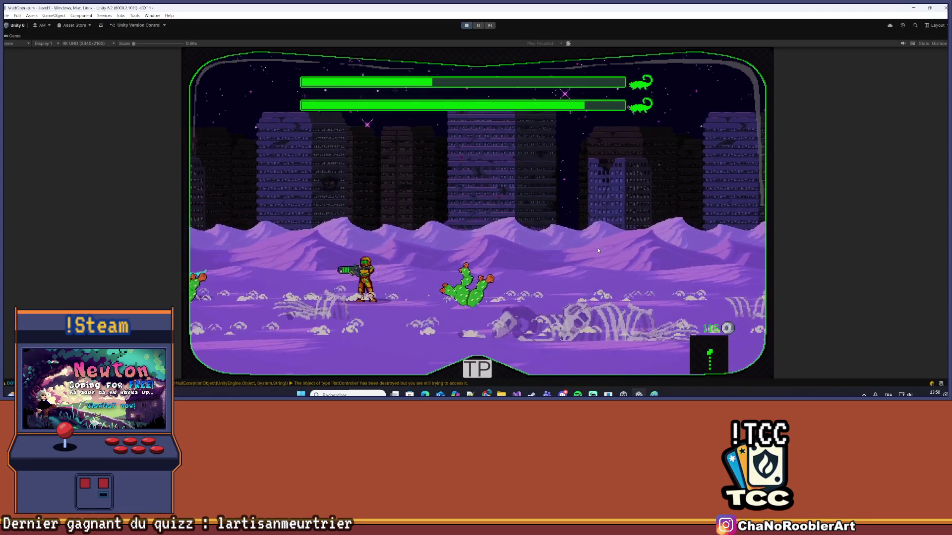
pyautogui.press('d')
pyautogui.press('a')
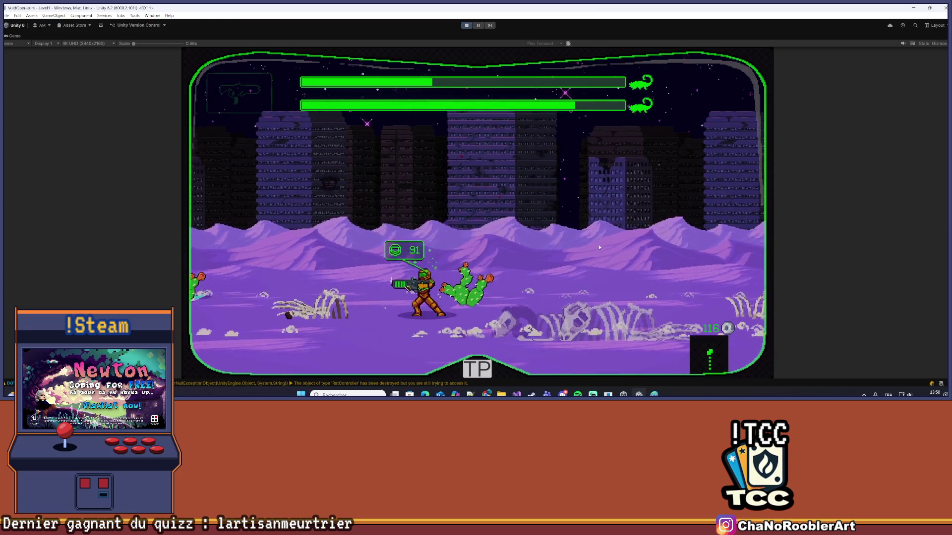
pyautogui.press('a')
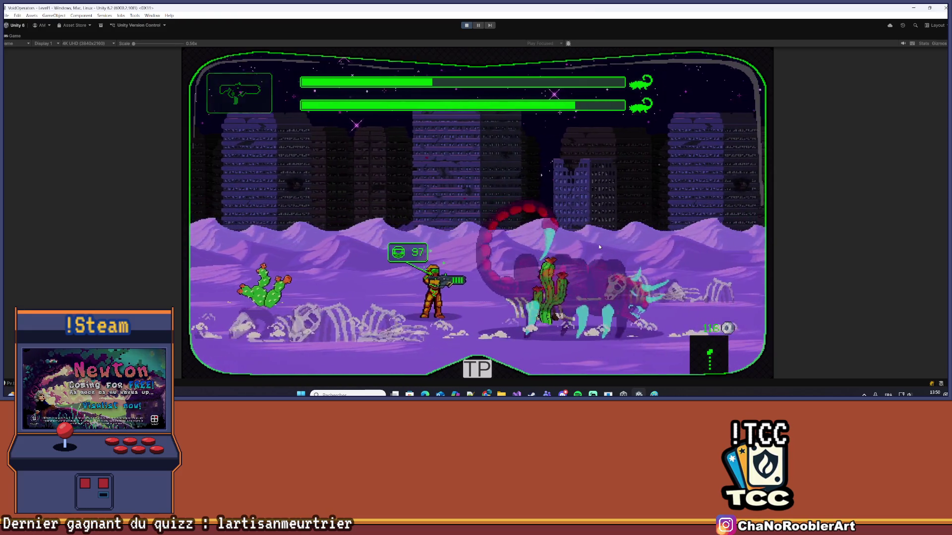
pyautogui.press('a')
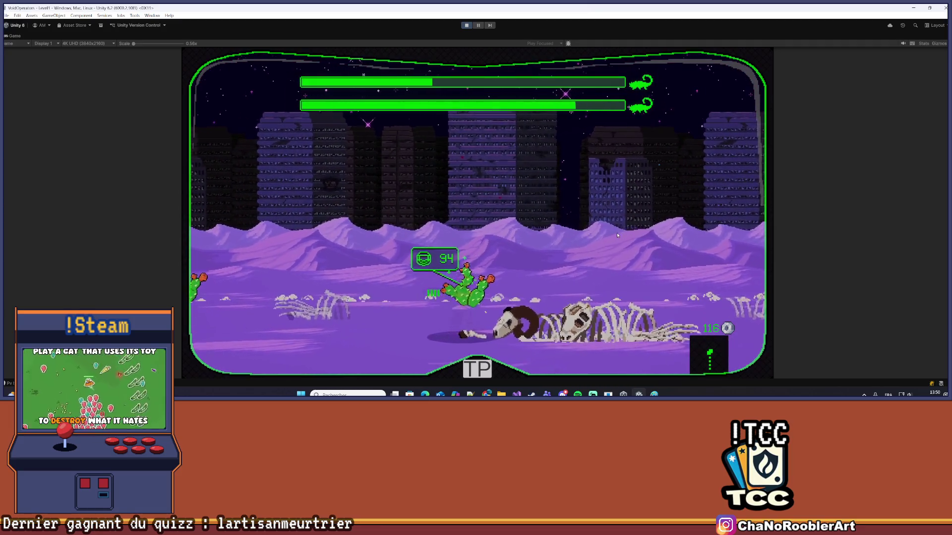
pyautogui.press('a')
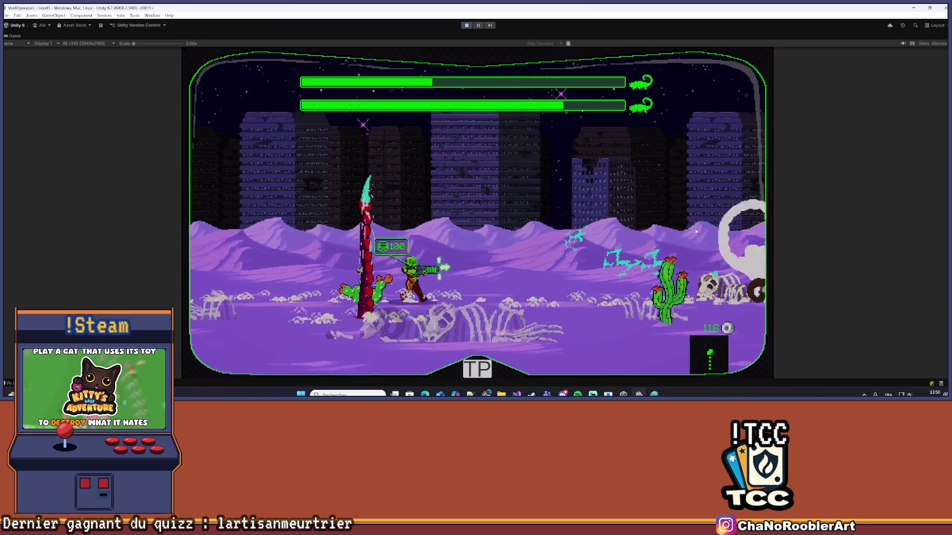
pyautogui.press('a')
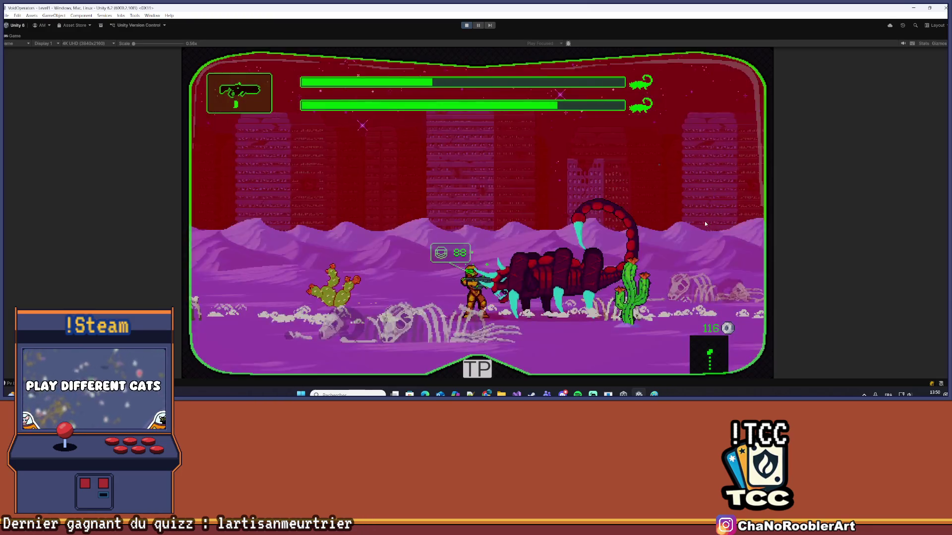
pyautogui.press('d')
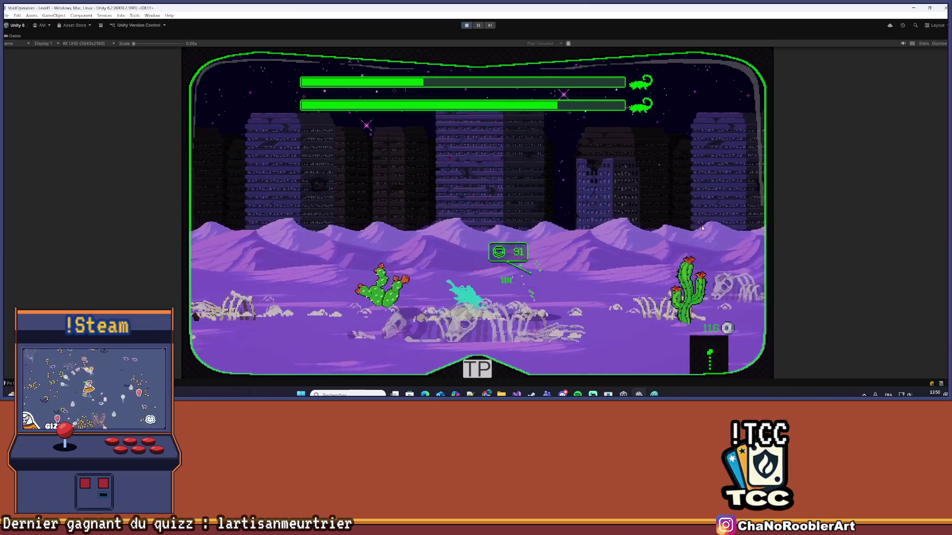
pyautogui.press('a')
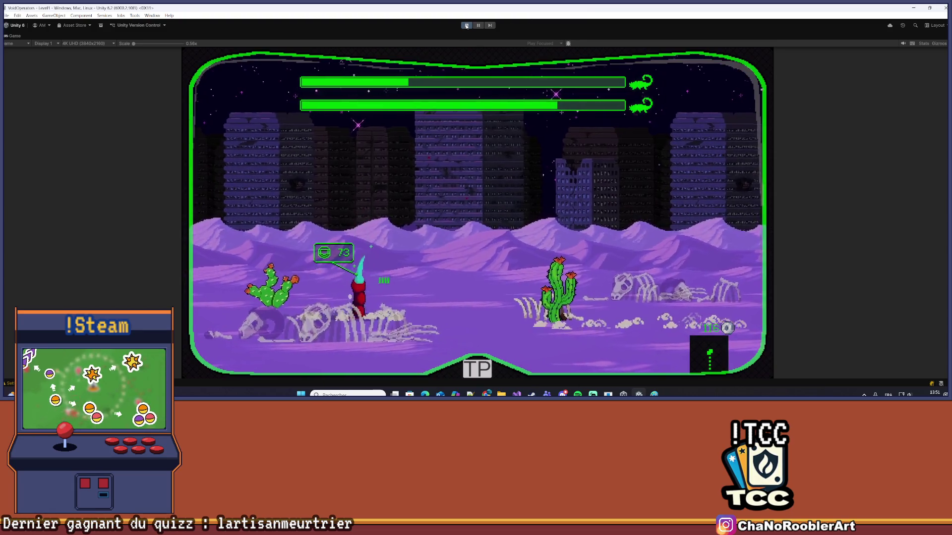
pyautogui.click(466, 26)
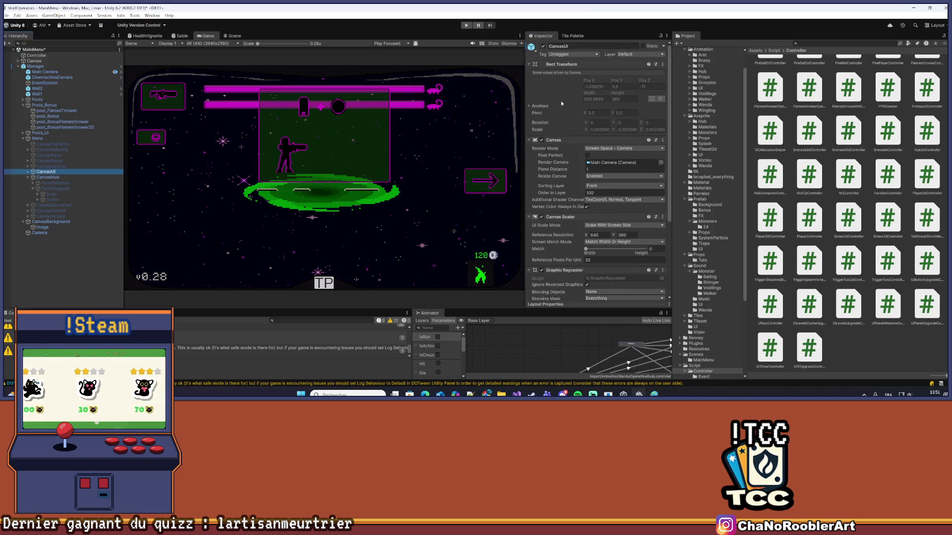
# Deactivate CanvasUI and activate PanelUpgrade so its seven weapon rows and QUITTER show
pyautogui.click(543, 46)
pyautogui.click(60, 190)
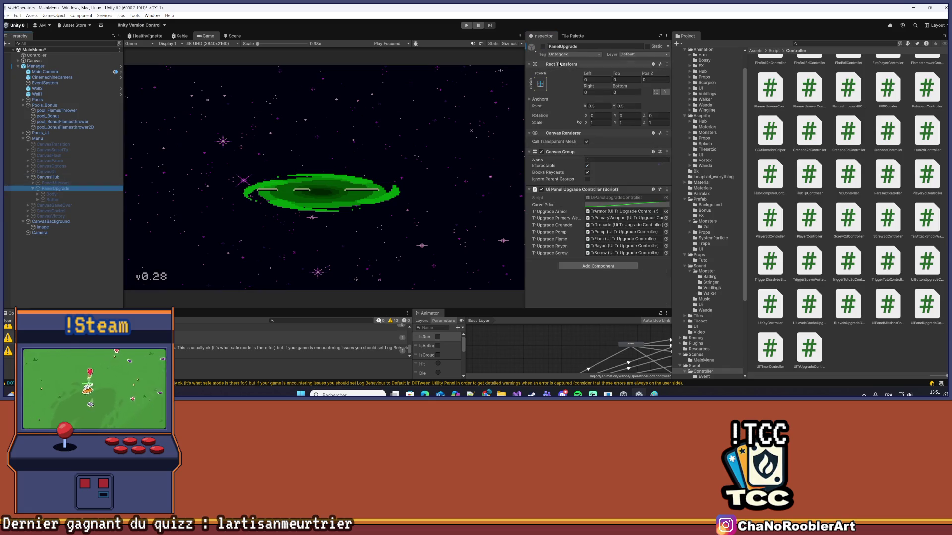
pyautogui.click(543, 46)
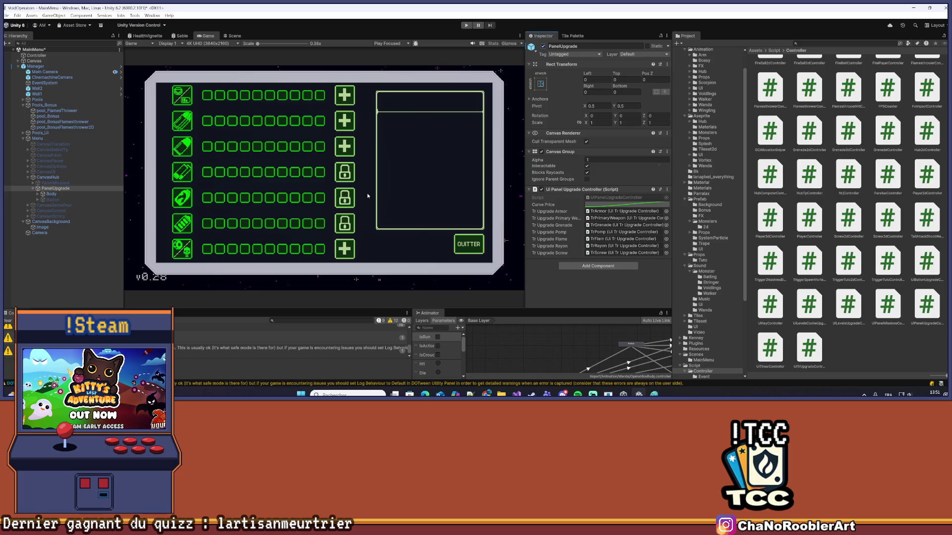
# Expand PanelUpgrade's Body and inspect the rows' unlock buttons, ending on TrFlam's ButtonUnlock
pyautogui.click(41, 195)
pyautogui.scroll(-3, 80, 221)
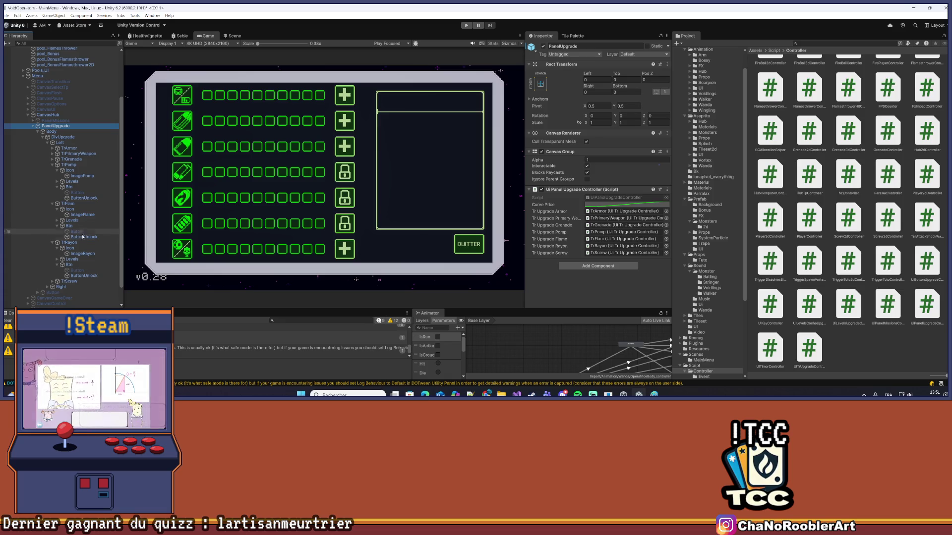
pyautogui.click(82, 237)
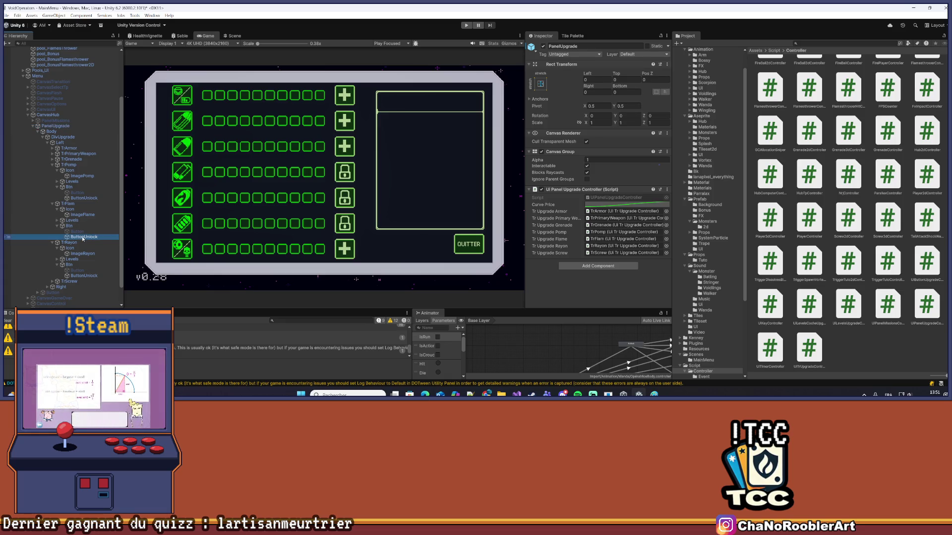
pyautogui.click(82, 254)
pyautogui.click(83, 275)
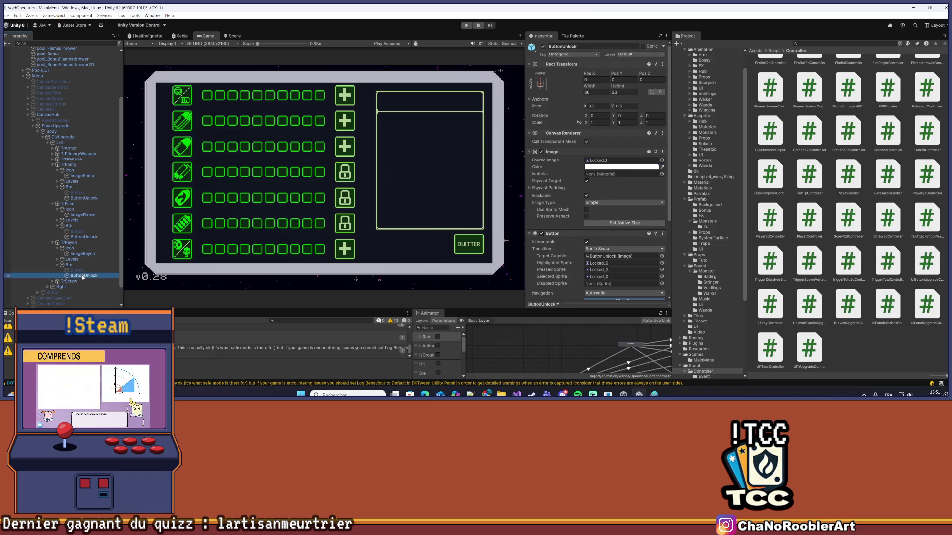
pyautogui.scroll(-5, 581, 165)
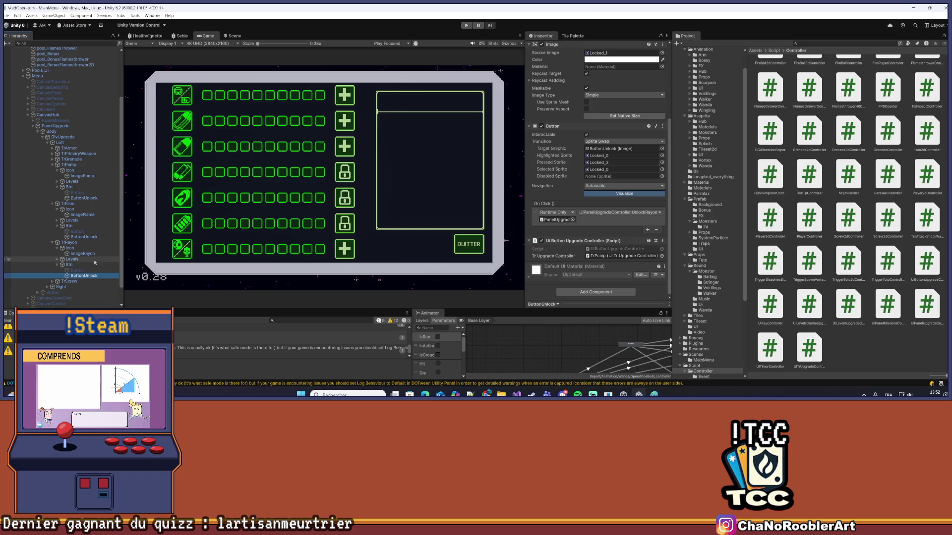
pyautogui.click(84, 205)
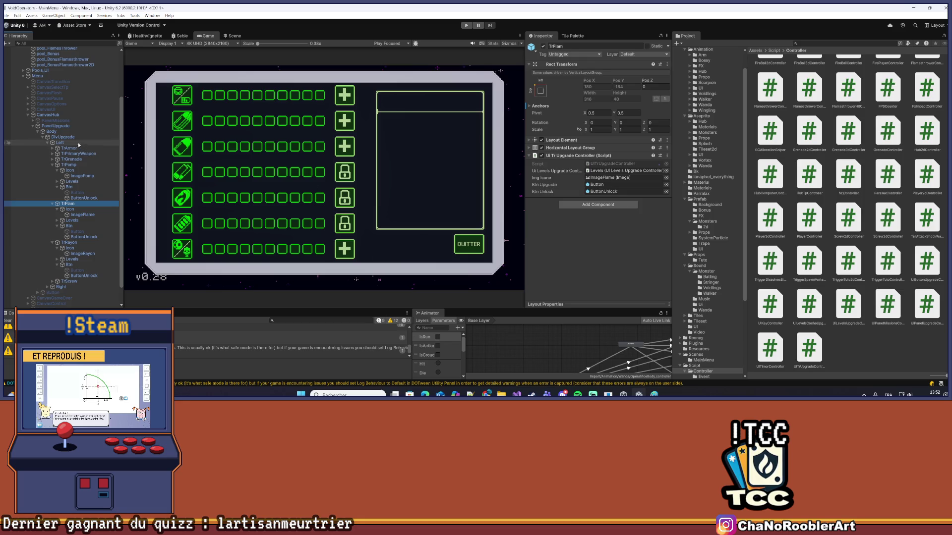
pyautogui.click(52, 137)
pyautogui.click(55, 126)
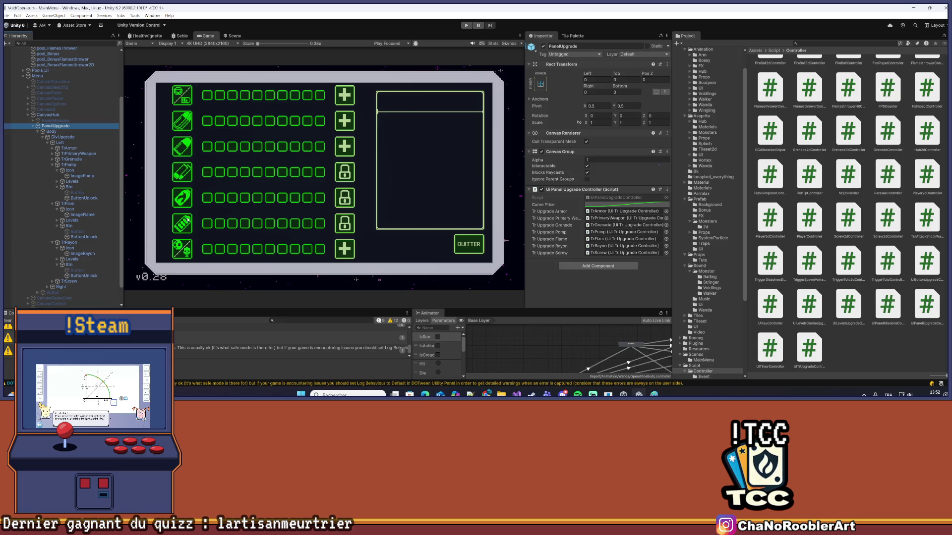
pyautogui.click(81, 204)
pyautogui.click(85, 237)
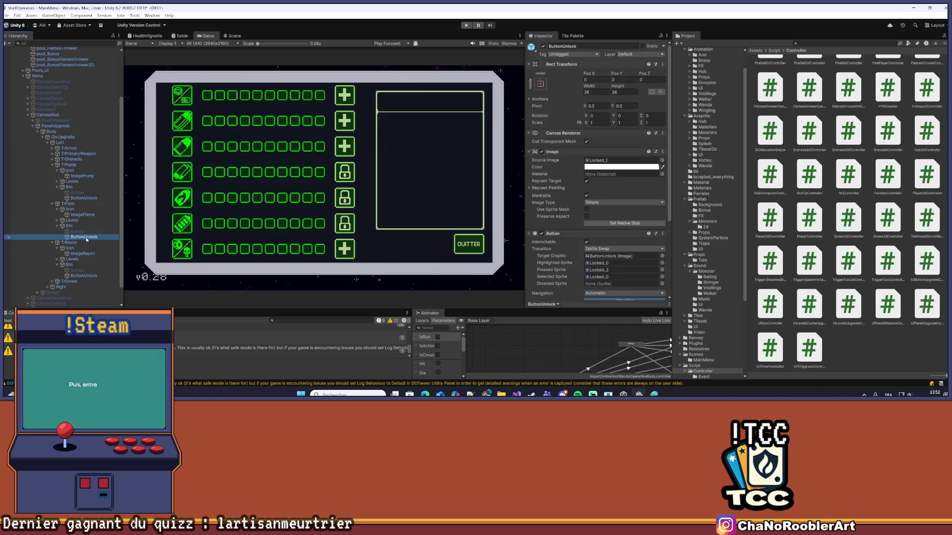
pyautogui.scroll(-3, 565, 204)
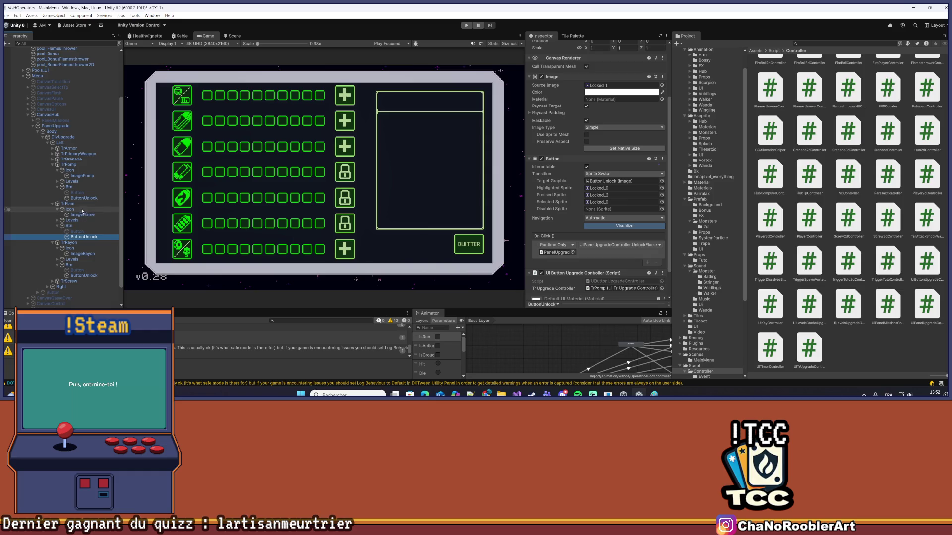
pyautogui.scroll(-2, 615, 215)
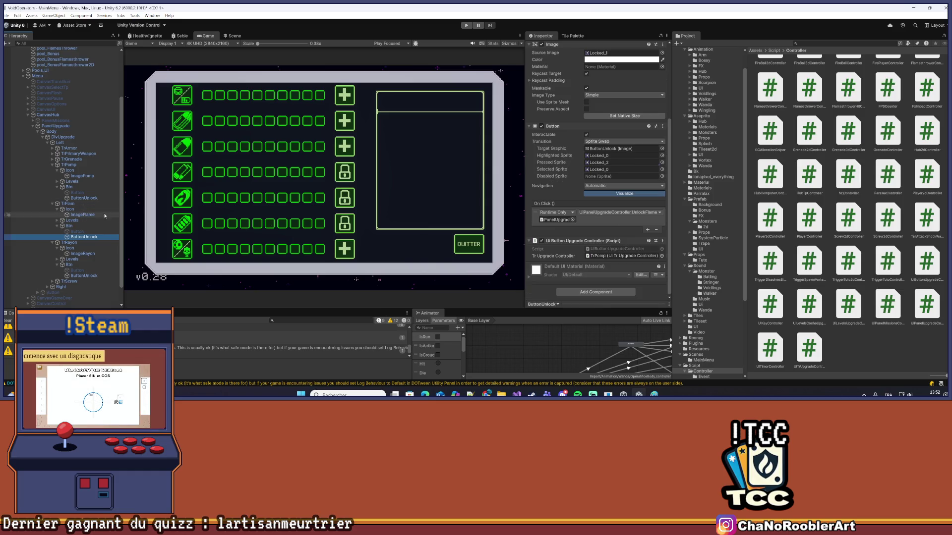
# Assign TrFlam as the flame ButtonUnlock's Tr Upgrade Controller, then check the Rayon row's button
pyautogui.click(598, 256)
pyautogui.moveTo(598, 258); pyautogui.dragTo(599, 257)
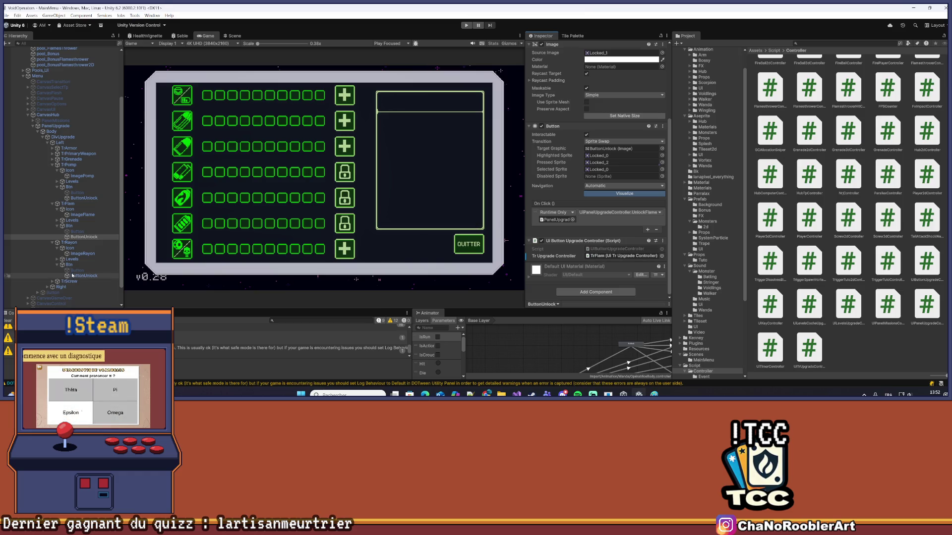
pyautogui.click(77, 245)
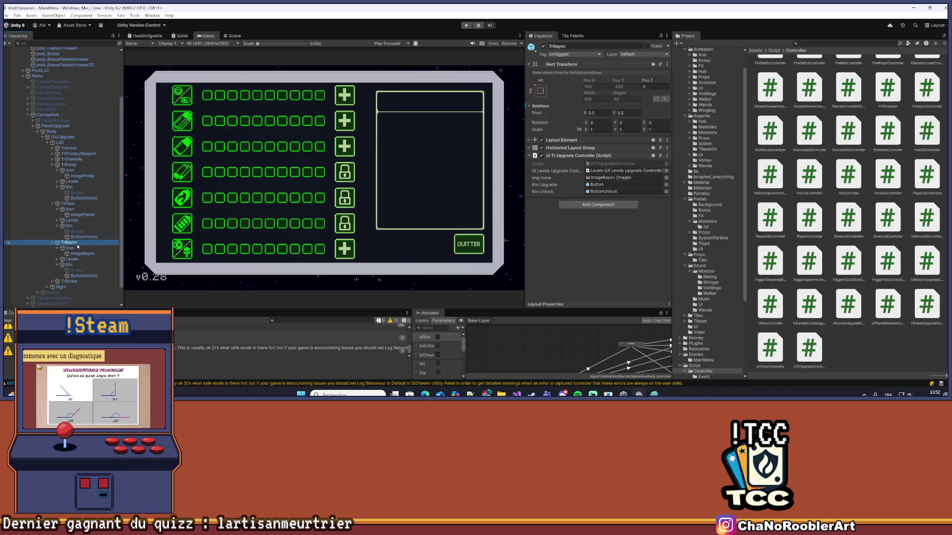
pyautogui.click(84, 276)
pyautogui.moveTo(84, 276)
pyautogui.mouseDown()
pyautogui.moveTo(595, 265)
pyautogui.moveTo(599, 233)
pyautogui.moveTo(562, 279)
pyautogui.moveTo(565, 295)
pyautogui.moveTo(545, 277)
pyautogui.moveTo(74, 246)
pyautogui.moveTo(623, 268)
pyautogui.mouseUp()
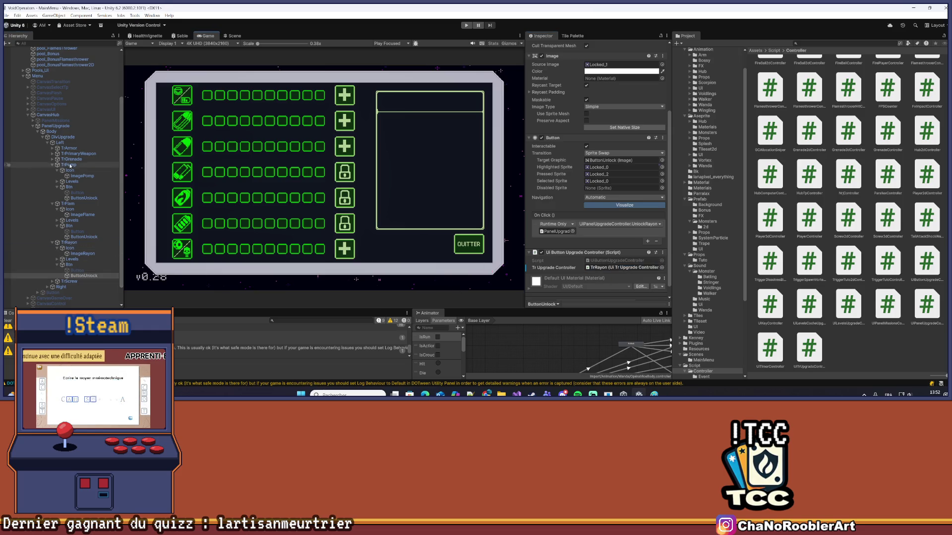
# Collapse the TrPomp, TrFlam and TrRayon branches and deactivate PanelUpgrade
pyautogui.click(51, 165)
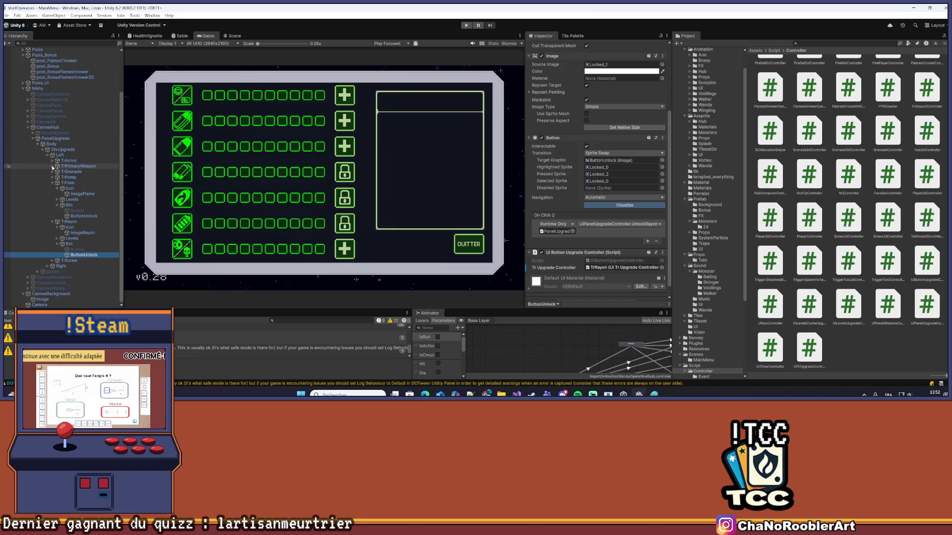
pyautogui.click(52, 179)
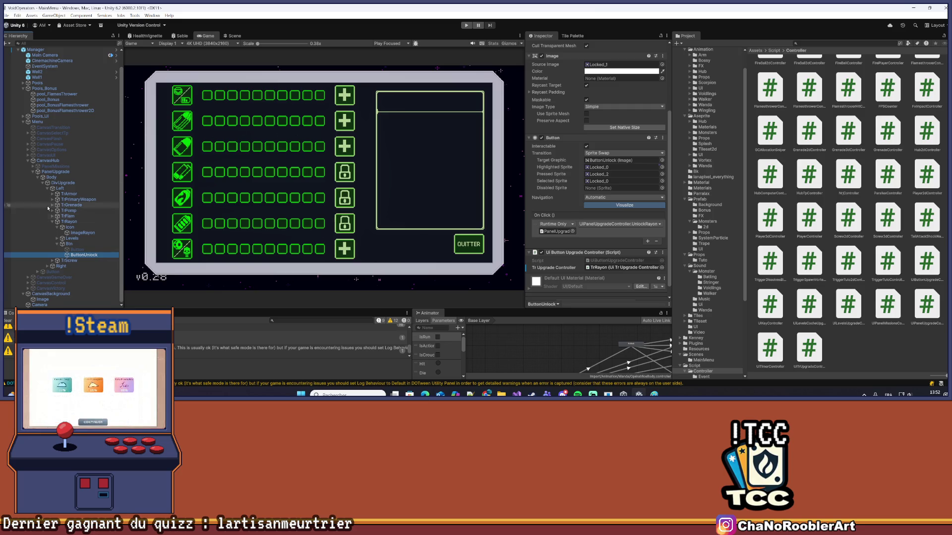
pyautogui.click(53, 223)
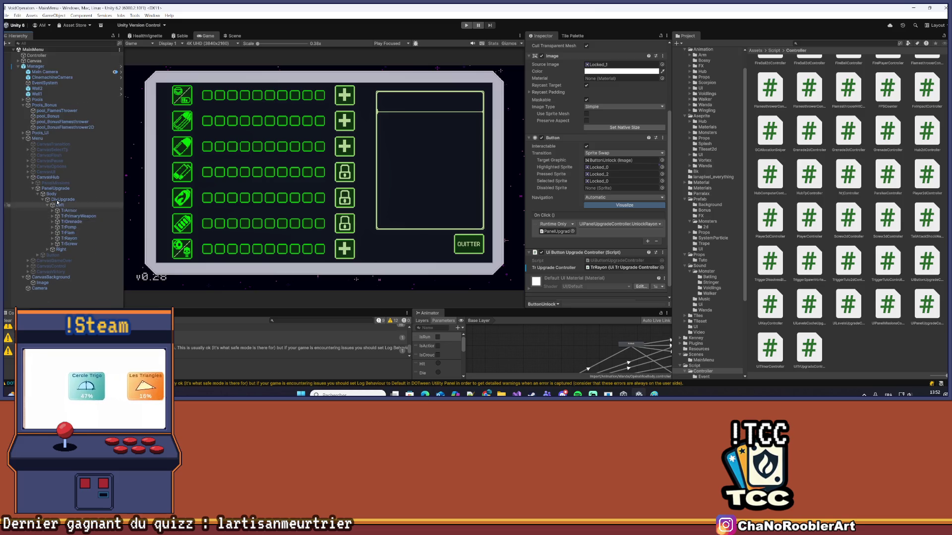
pyautogui.click(64, 188)
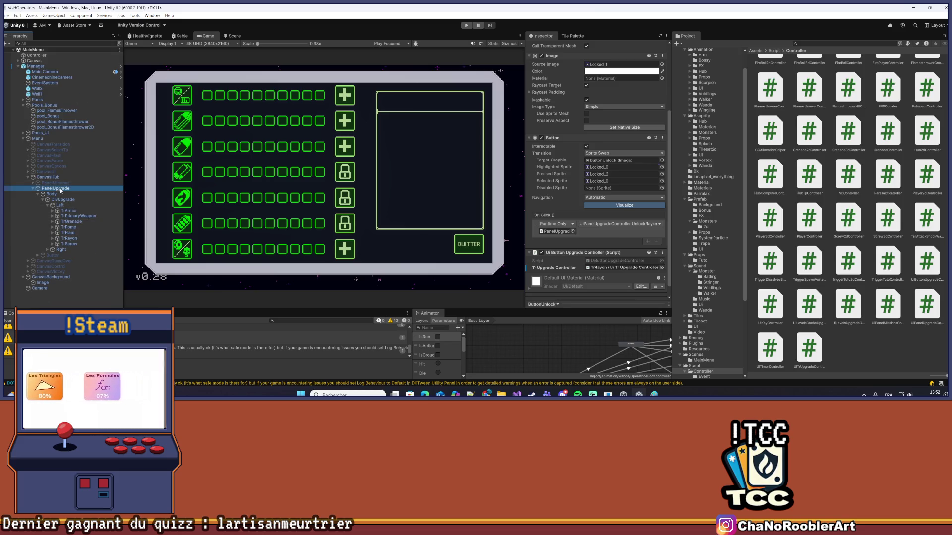
pyautogui.click(543, 46)
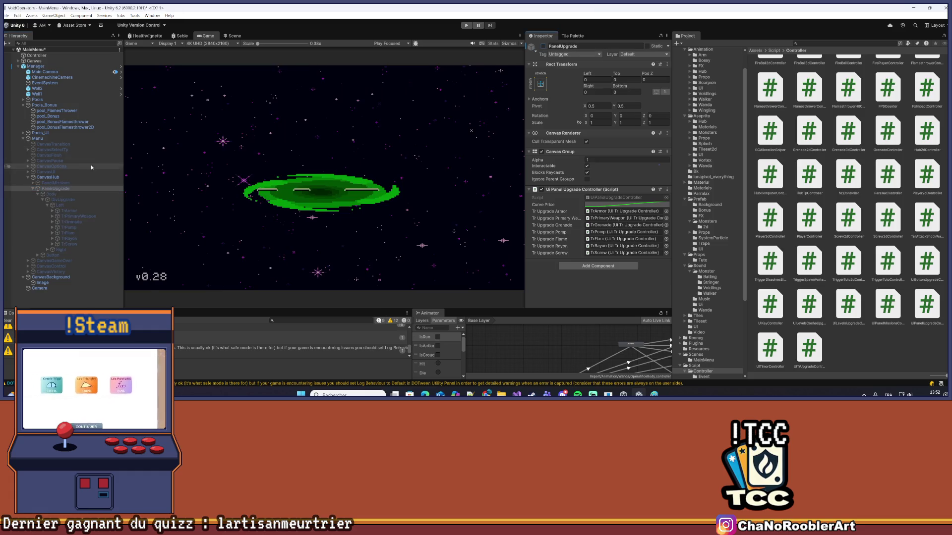
# Re-activate CanvasUI, enter play mode, and continue past the title screen
pyautogui.click(48, 177)
pyautogui.click(45, 172)
pyautogui.click(542, 46)
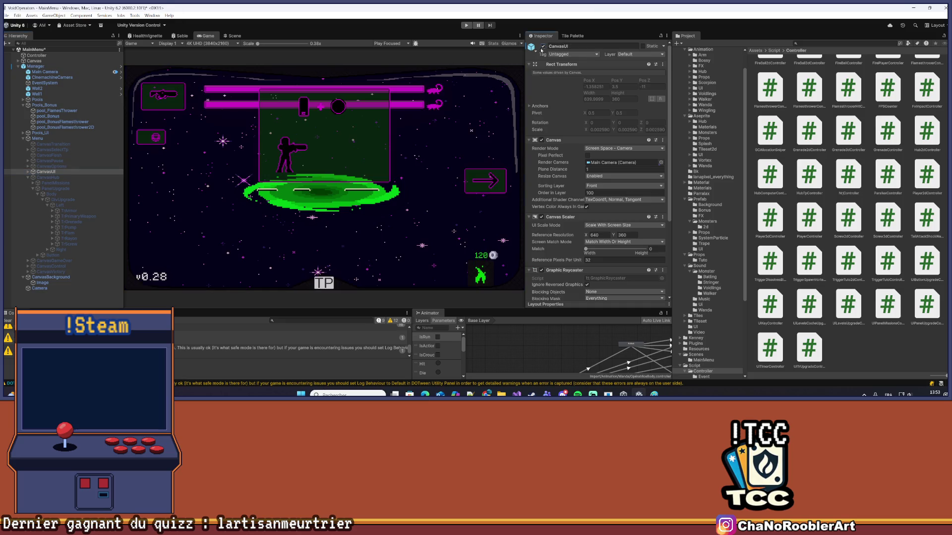
pyautogui.click(467, 26)
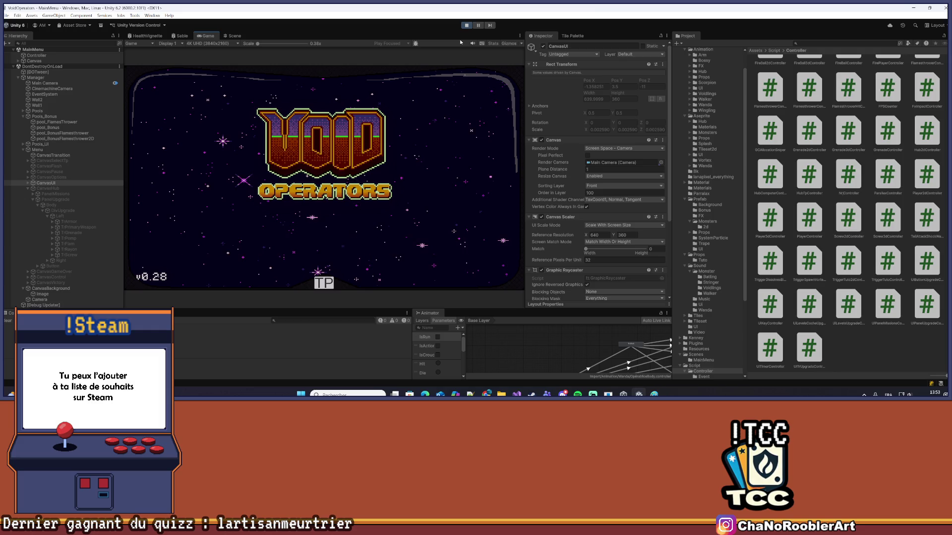
pyautogui.click(412, 129)
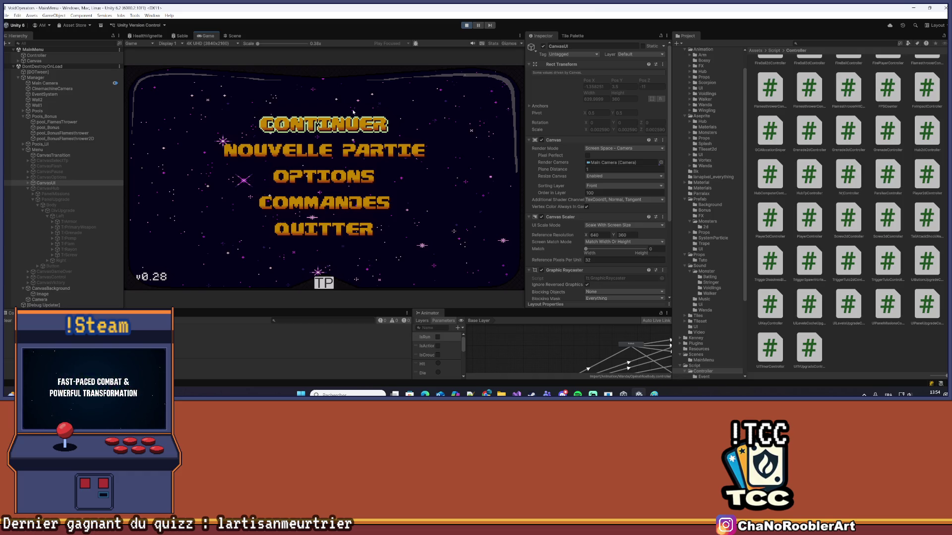
# Choose CONTINUER to load the saved game into the hub room
pyautogui.click(354, 130)
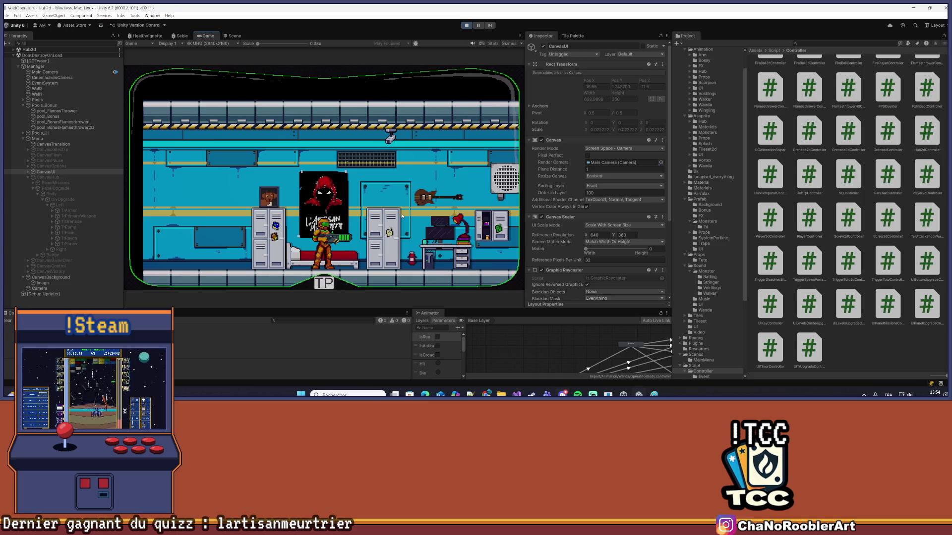
# Walk to the upgrade station, open the panel, and unlock the fifth and sixth weapon rows
pyautogui.press('d')
pyautogui.press('e')
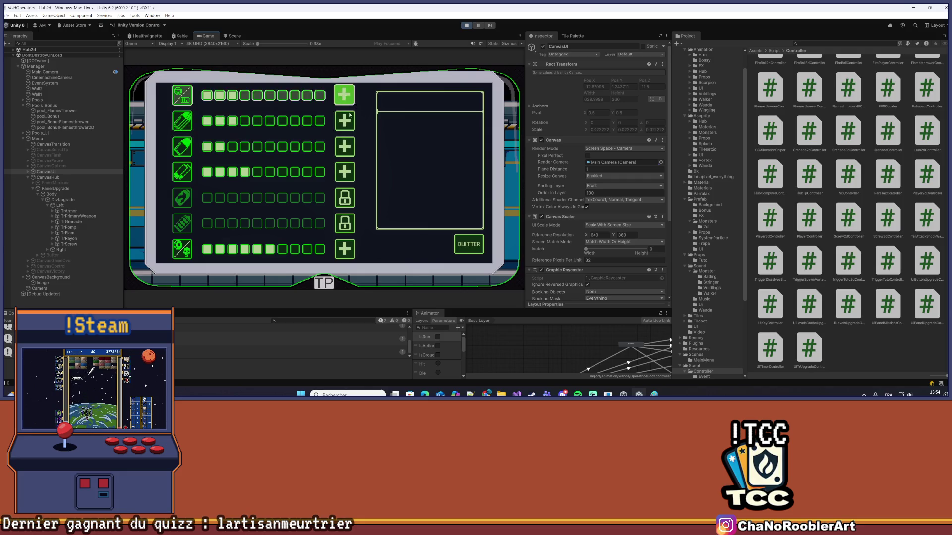
pyautogui.click(345, 198)
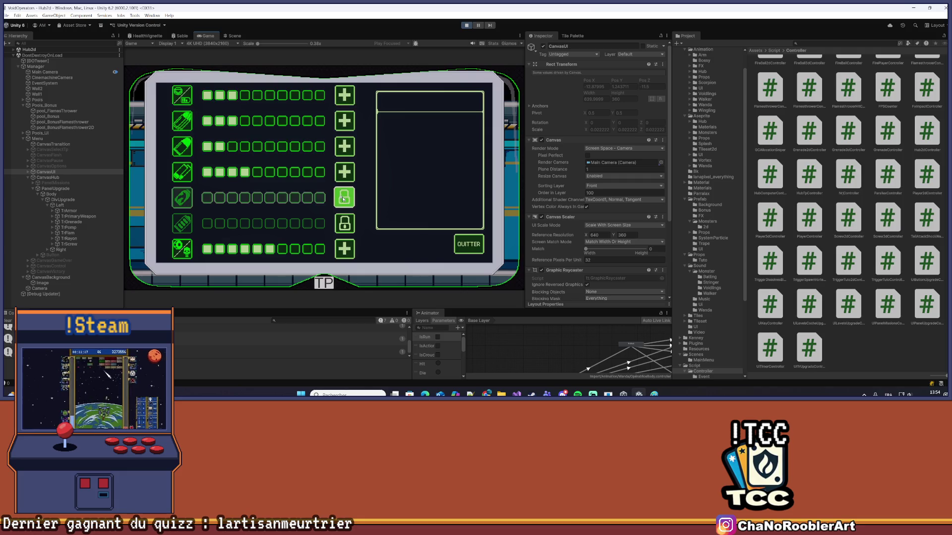
pyautogui.click(344, 224)
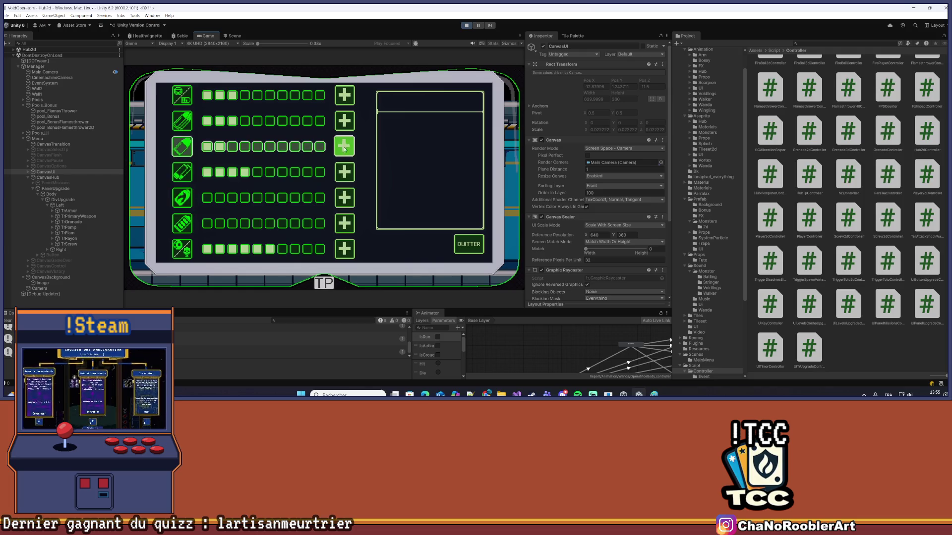
# Raise levels on rows one through four, six and seven with their + buttons
pyautogui.click(345, 172)
pyautogui.click(345, 224)
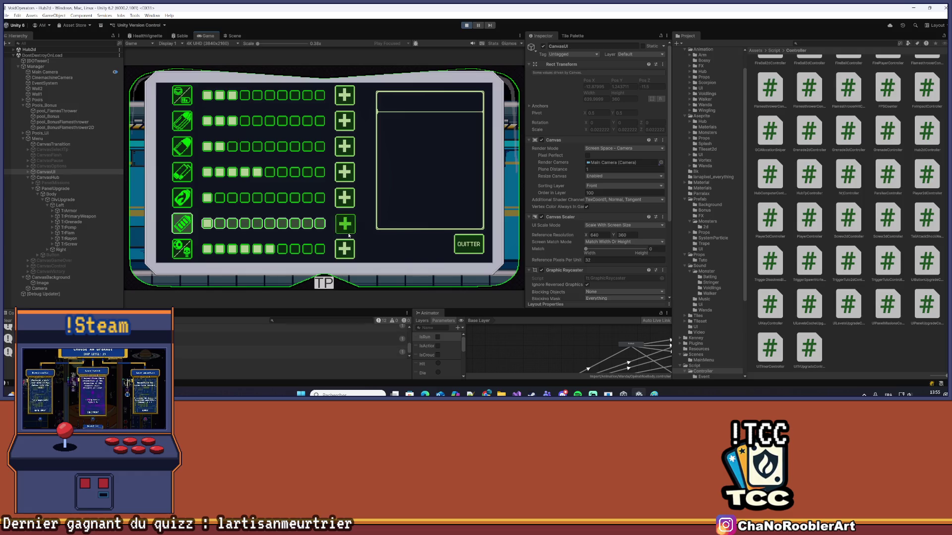
pyautogui.click(345, 224)
pyautogui.click(345, 224)
pyautogui.click(345, 172)
pyautogui.click(344, 121)
pyautogui.click(344, 95)
pyautogui.click(344, 249)
pyautogui.click(345, 248)
pyautogui.click(345, 249)
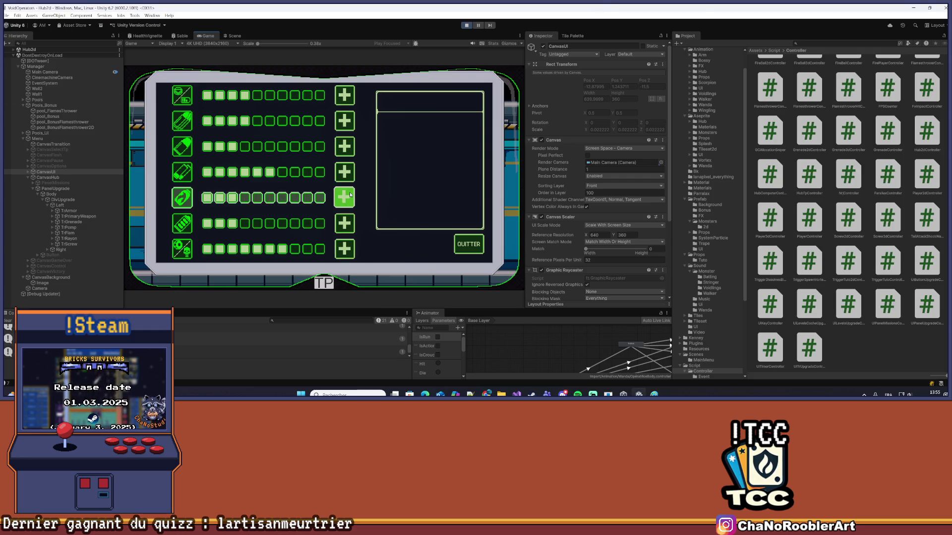
pyautogui.click(344, 146)
pyautogui.click(344, 147)
pyautogui.click(350, 120)
pyautogui.click(344, 95)
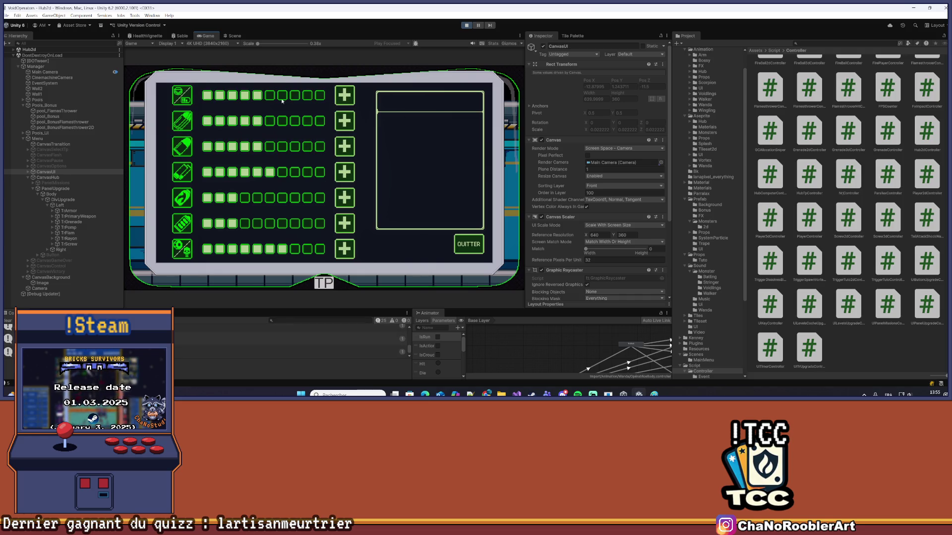
# Fill the first weapon row to all ten levels and close the panel with QUITTER
pyautogui.click(350, 95)
pyautogui.click(349, 95)
pyautogui.click(350, 95)
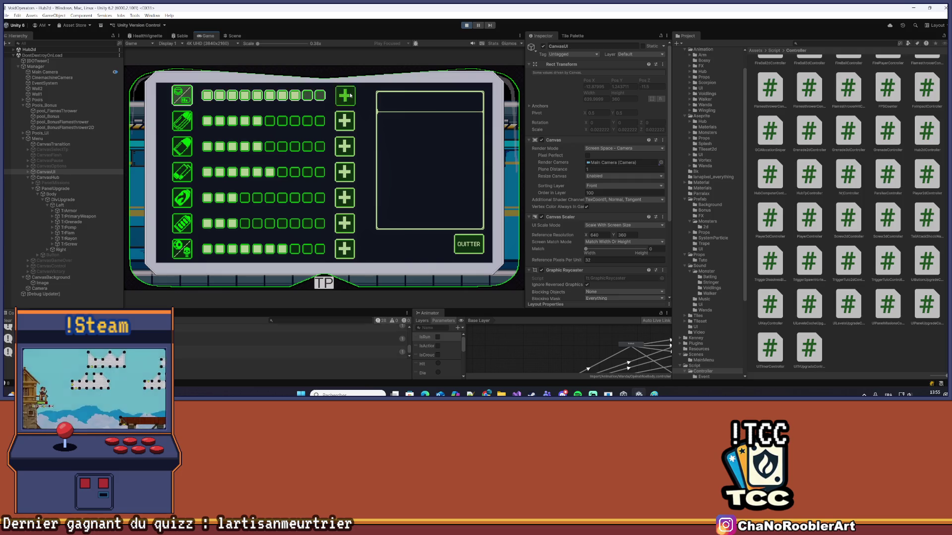
pyautogui.click(350, 94)
pyautogui.click(350, 95)
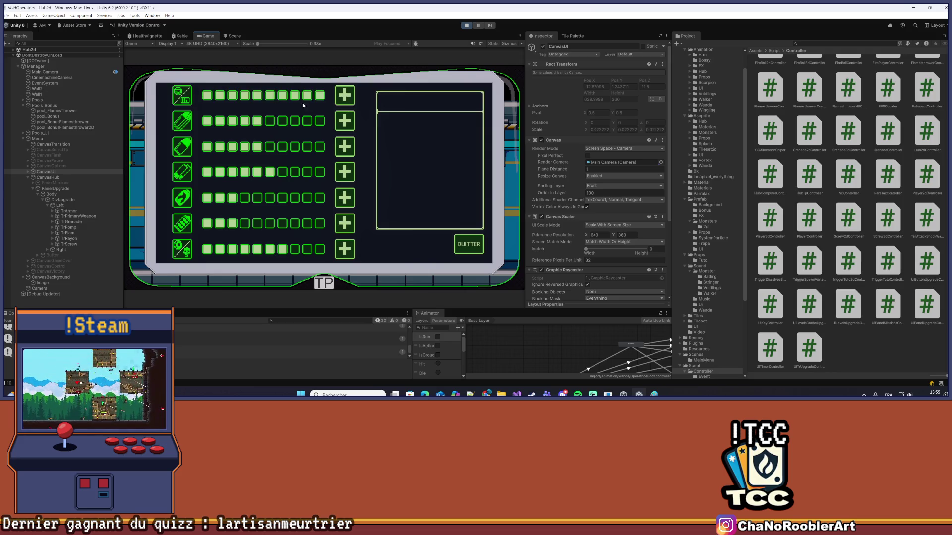
pyautogui.click(469, 245)
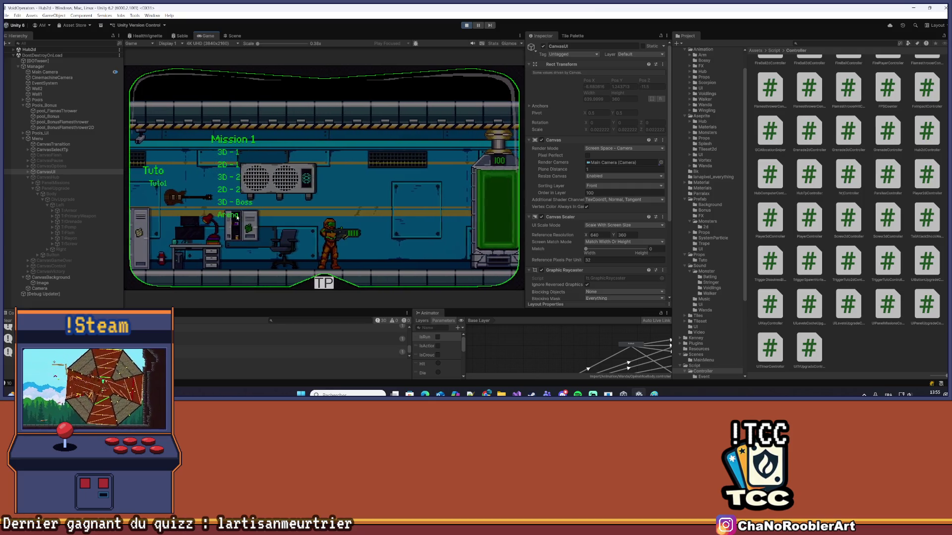
# Launch Level1, run right firing grenades, clear the Console errors, and switch to Visual Studio
pyautogui.click(233, 152)
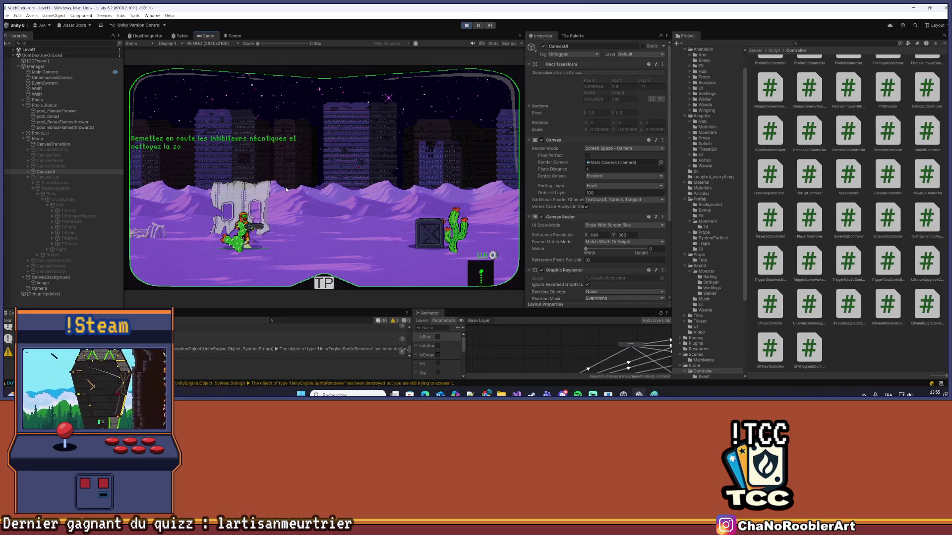
pyautogui.press('d')
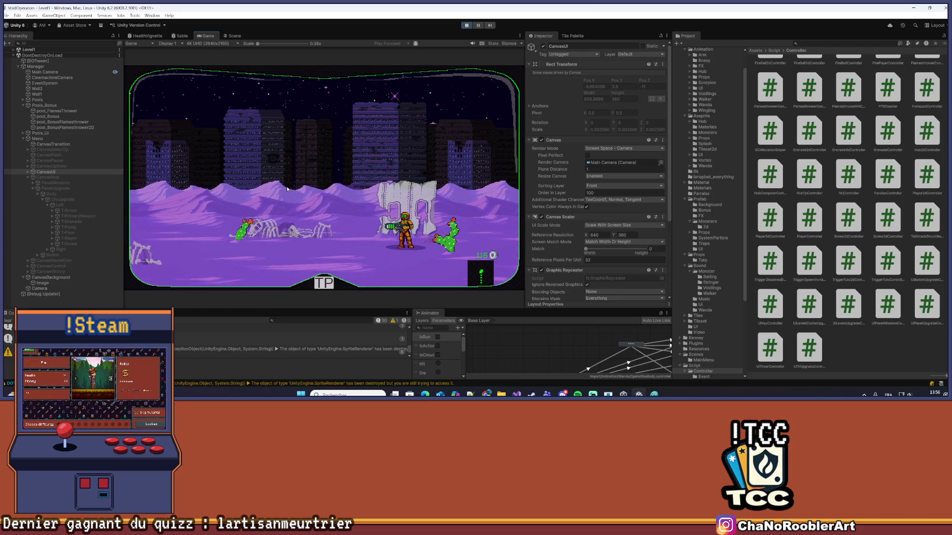
pyautogui.click(286, 186)
pyautogui.click(286, 186)
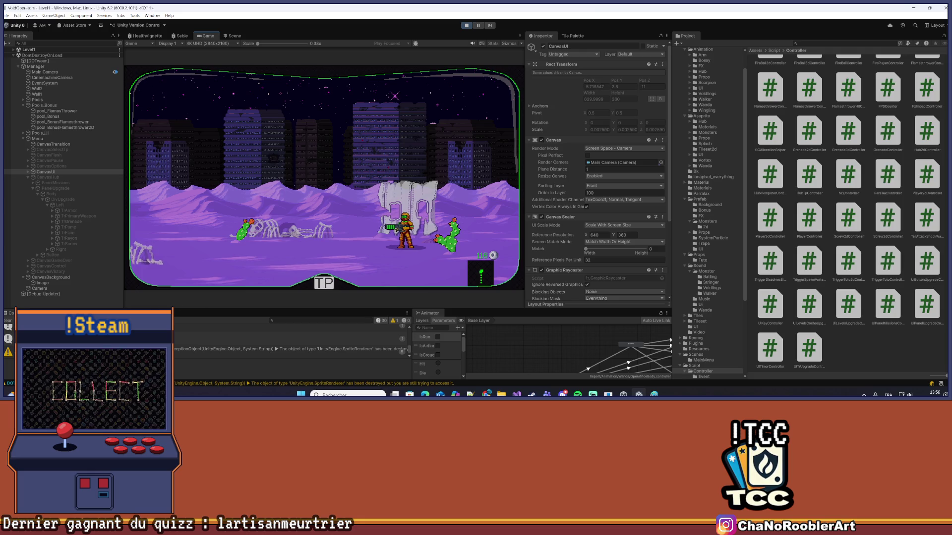
pyautogui.click(8, 321)
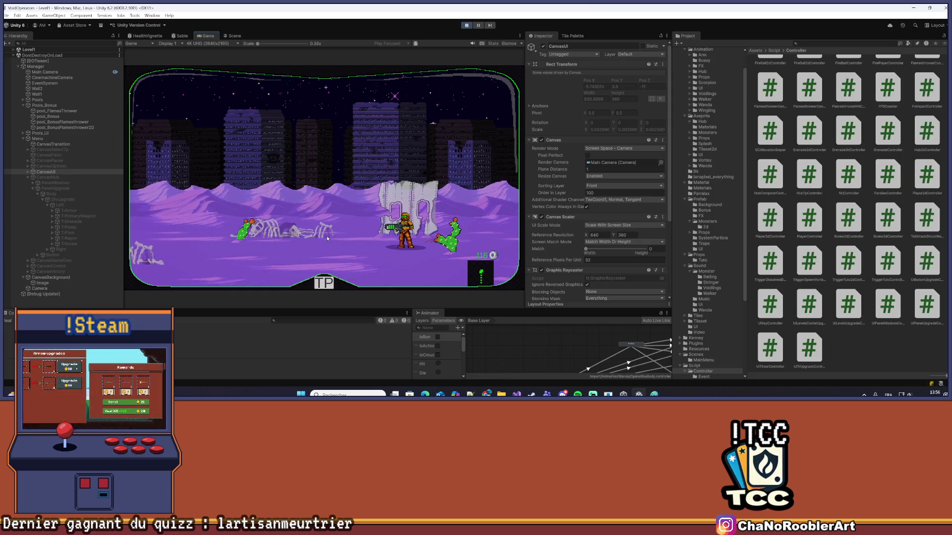
pyautogui.click(517, 394)
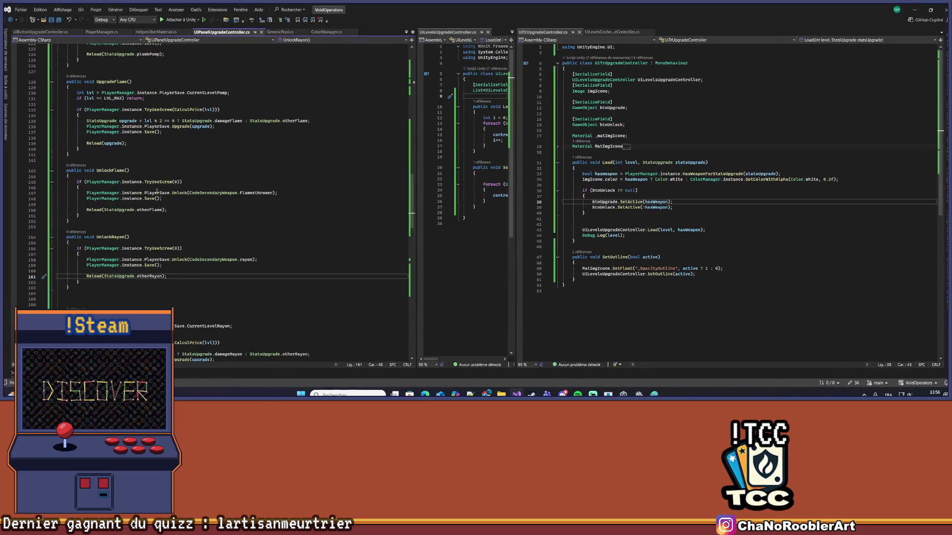
# Review UIPanelUpgradeController's methods and go to the Load call's definition
pyautogui.scroll(15, 237, 204)
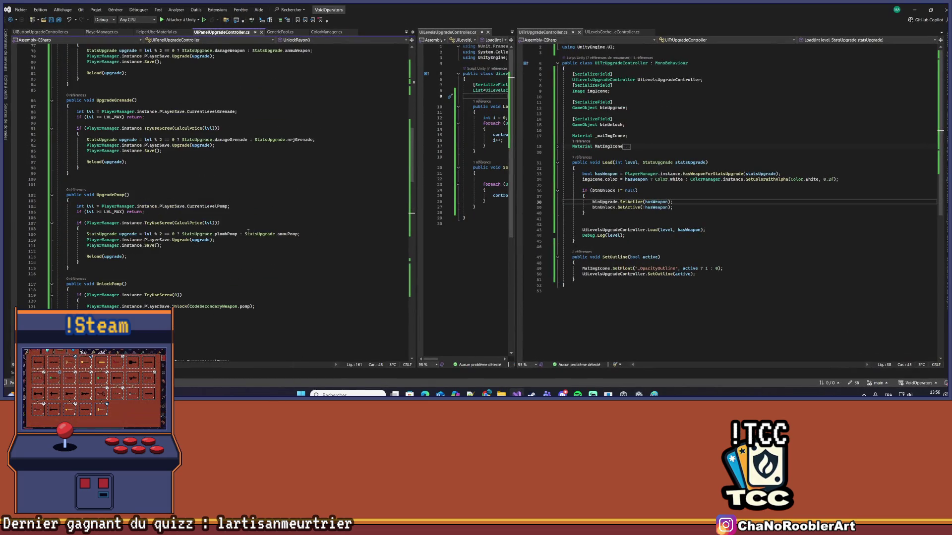
pyautogui.scroll(7, 251, 232)
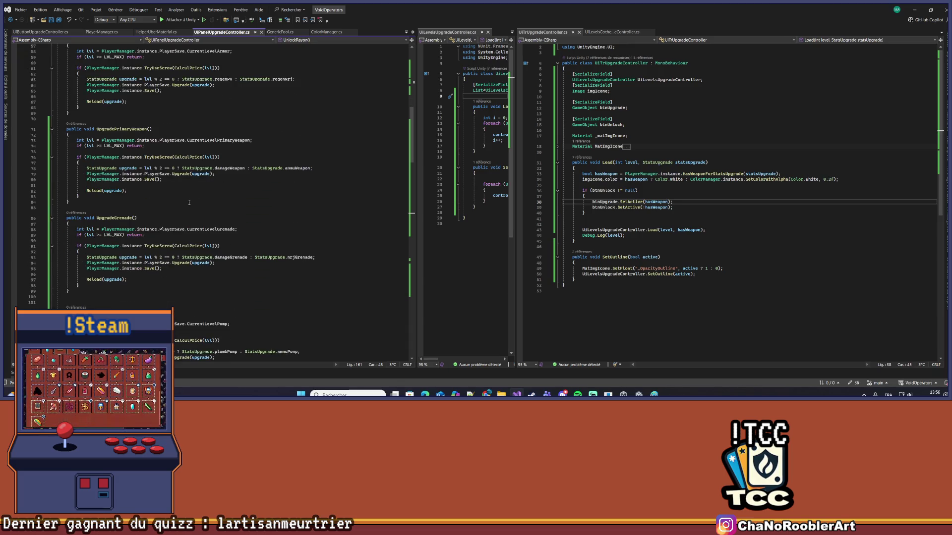
pyautogui.scroll(-20, 190, 203)
pyautogui.scroll(-11, 211, 195)
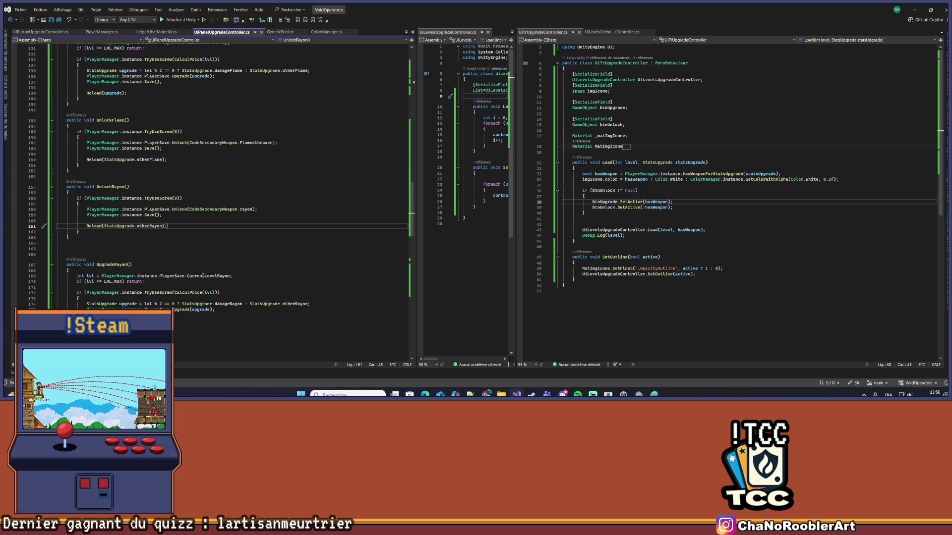
pyautogui.scroll(-9, 203, 275)
pyautogui.scroll(-5, 201, 277)
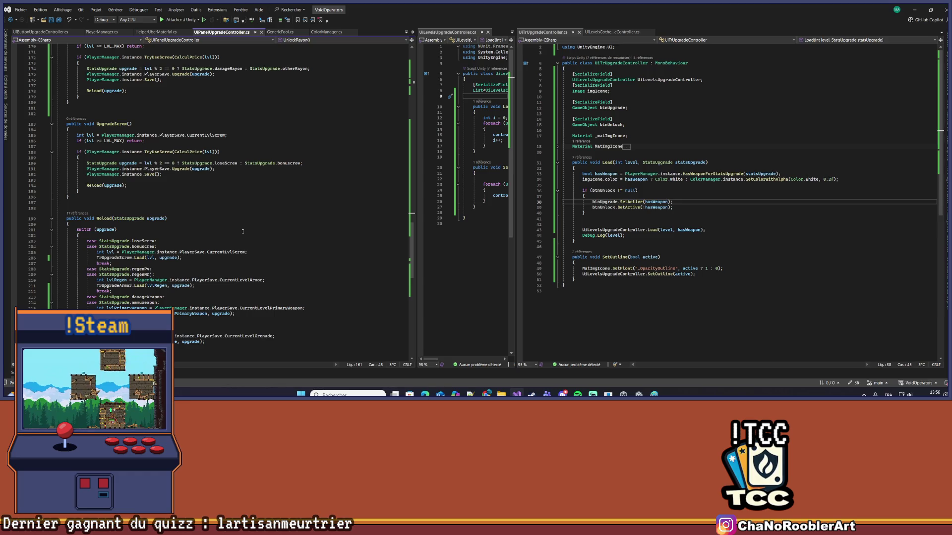
pyautogui.scroll(-2, 243, 231)
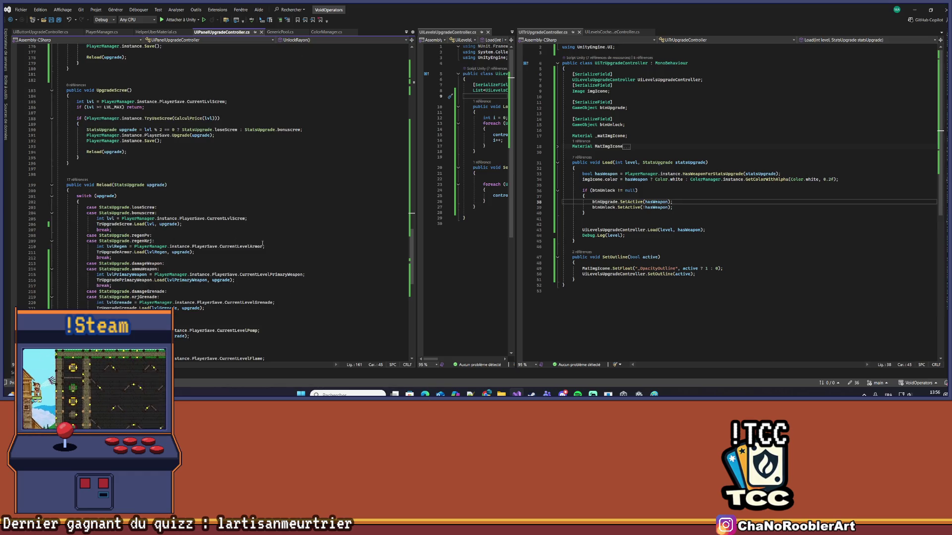
pyautogui.rightClick(137, 252)
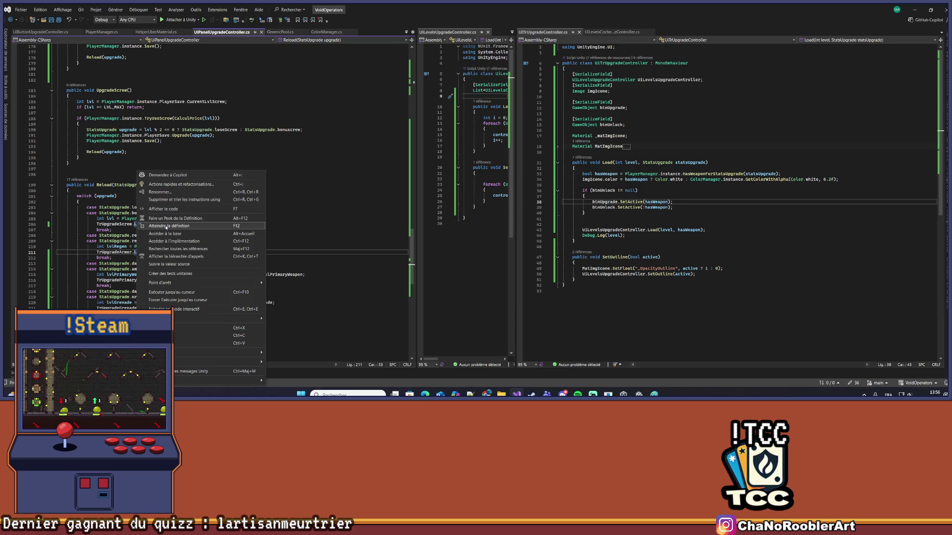
pyautogui.click(166, 229)
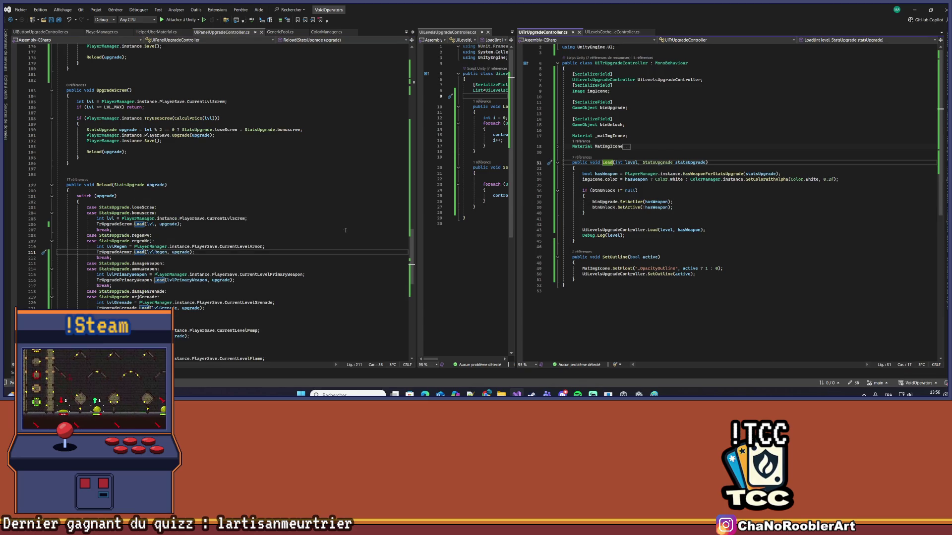
# Go to the Upgrade call's definition in PlayerManager.cs
pyautogui.scroll(8, 149, 181)
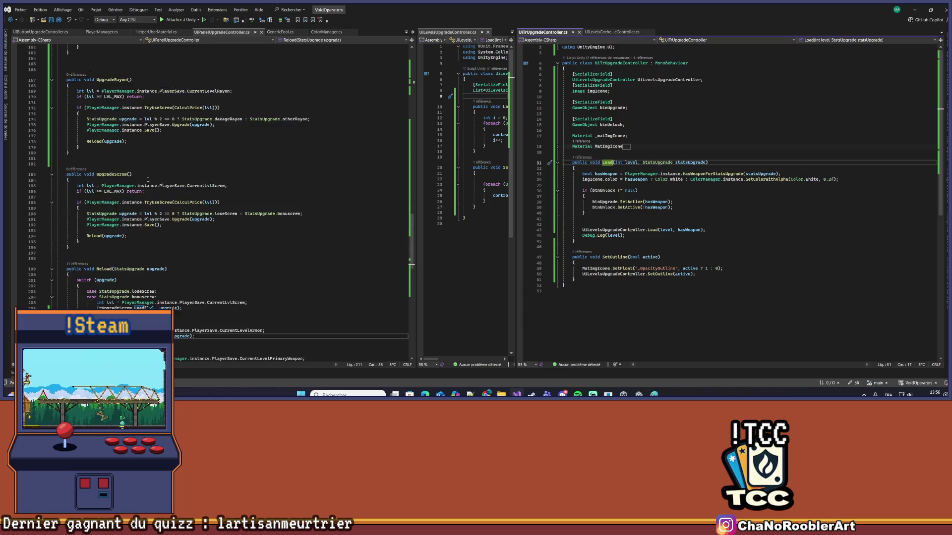
pyautogui.scroll(20, 195, 200)
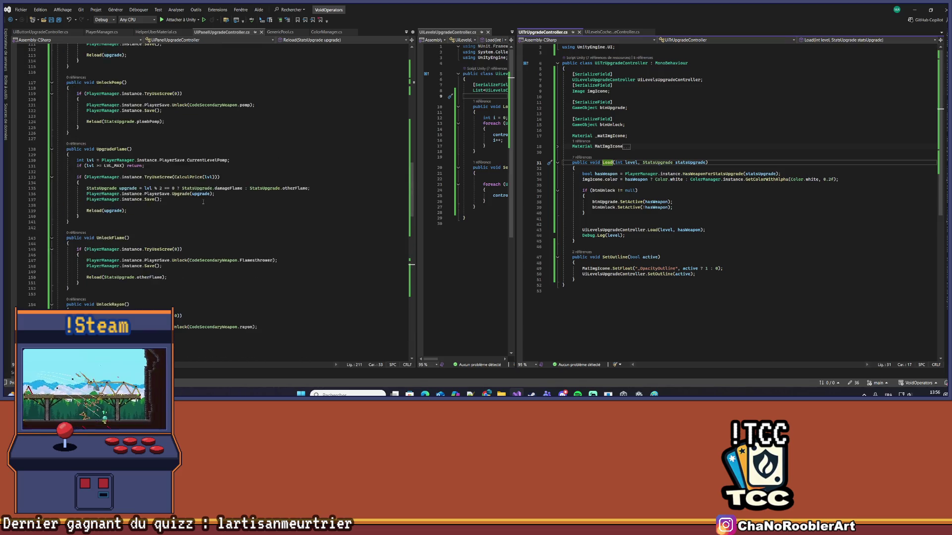
pyautogui.scroll(11, 203, 202)
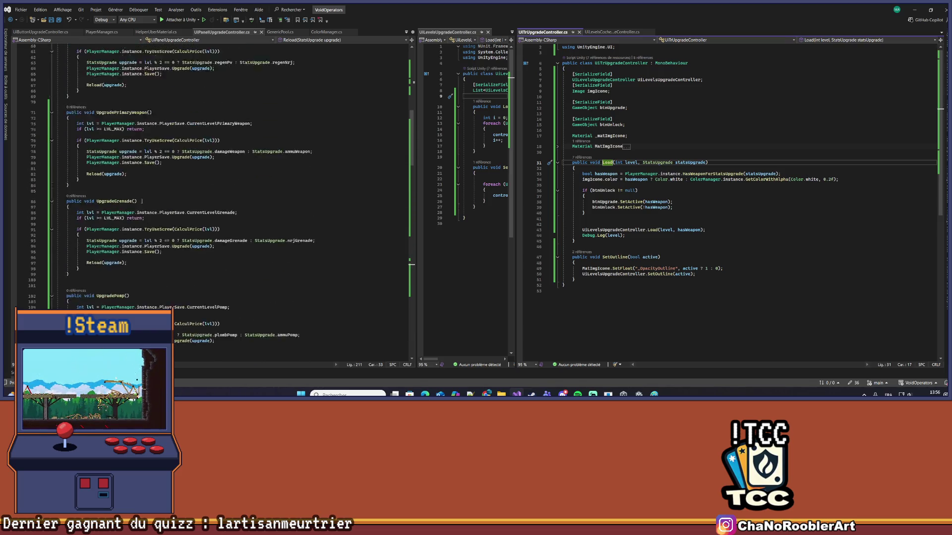
pyautogui.scroll(2, 142, 200)
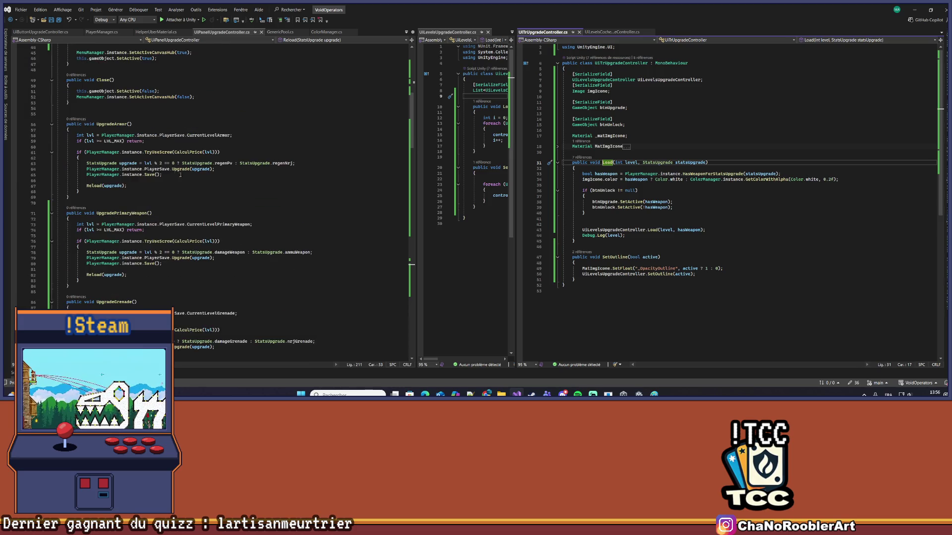
pyautogui.scroll(2, 266, 190)
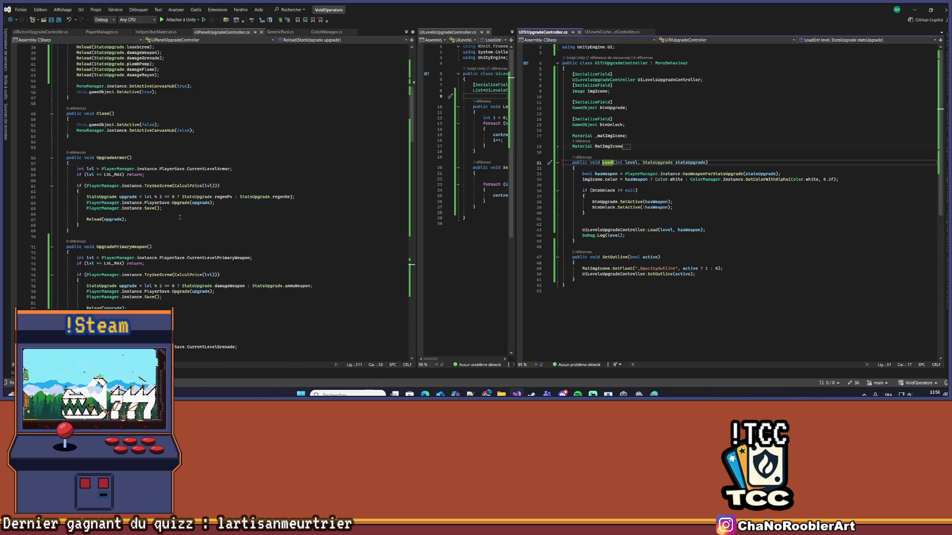
pyautogui.rightClick(186, 203)
pyautogui.click(193, 226)
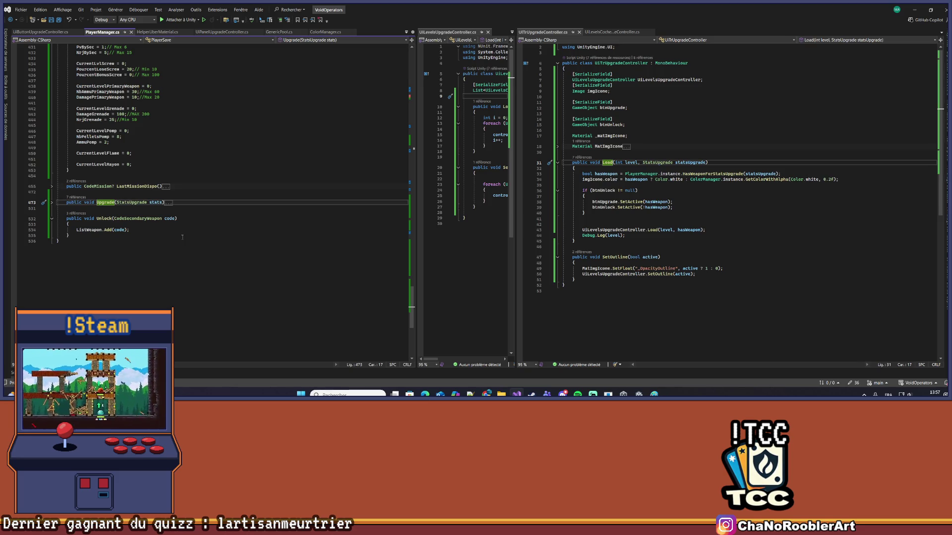
# Expand the Upgrade method and look over its switch cases, including loseScrew
pyautogui.click(51, 203)
pyautogui.scroll(-4, 225, 203)
pyautogui.click(226, 203)
pyautogui.scroll(-13, 224, 203)
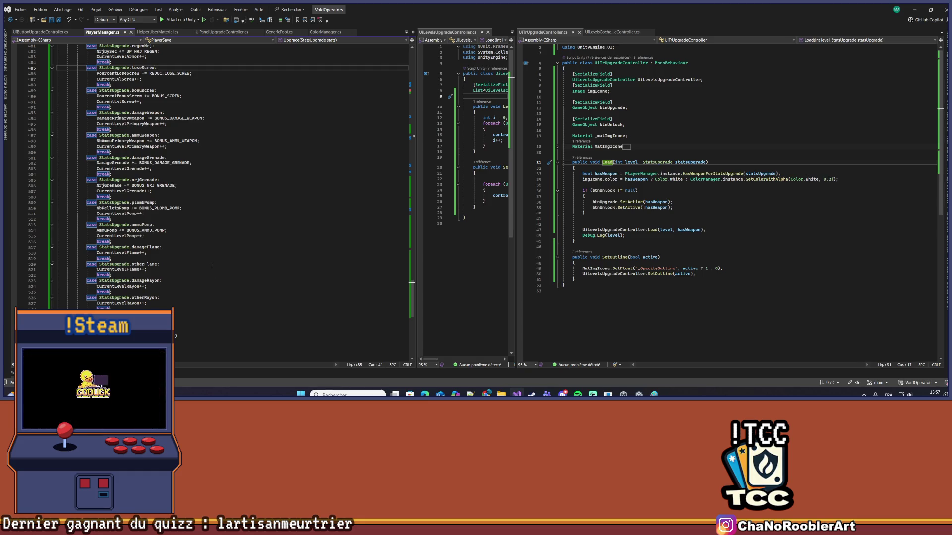
pyautogui.scroll(10, 211, 265)
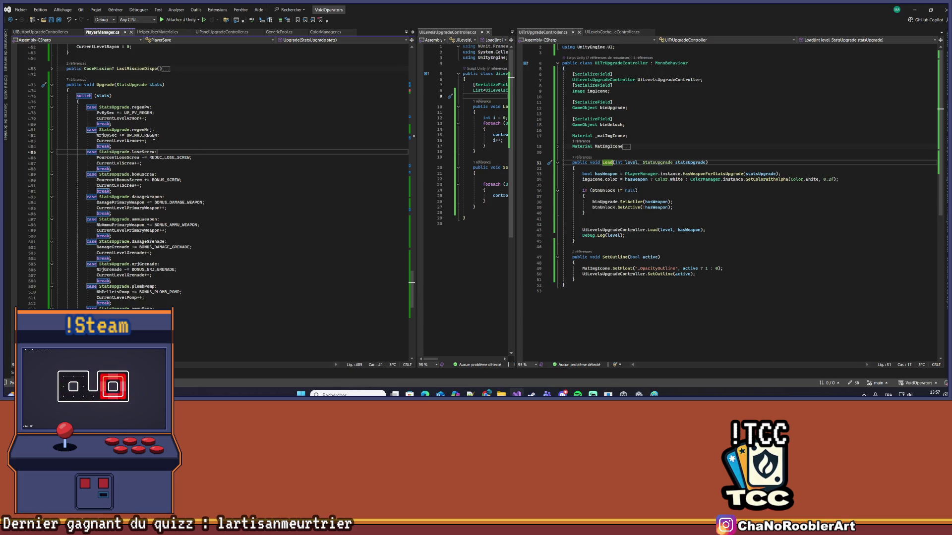
# Jump to the UP_NRJ_REGEN constant's definition and navigate back to Upgrade
pyautogui.click(154, 135)
pyautogui.rightClick(153, 135)
pyautogui.click(155, 135)
pyautogui.rightClick(155, 134)
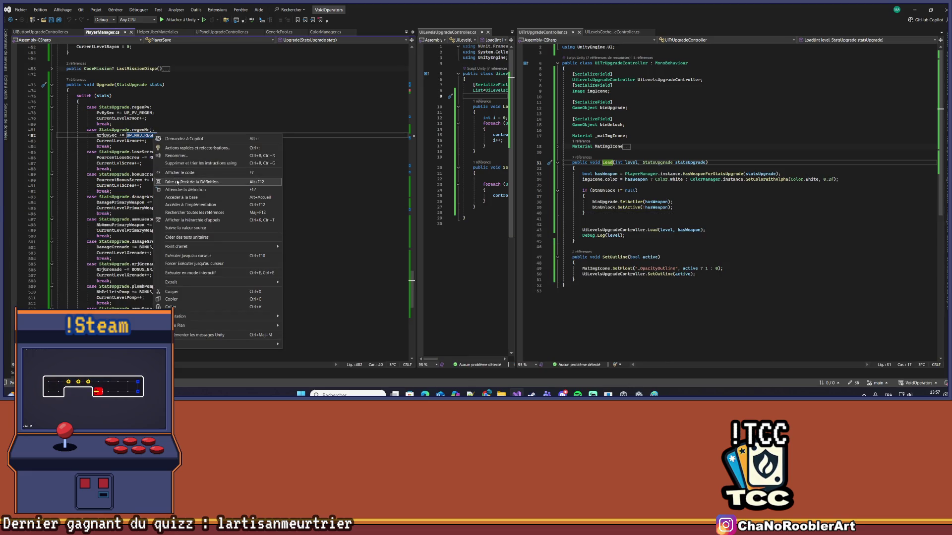
pyautogui.click(178, 189)
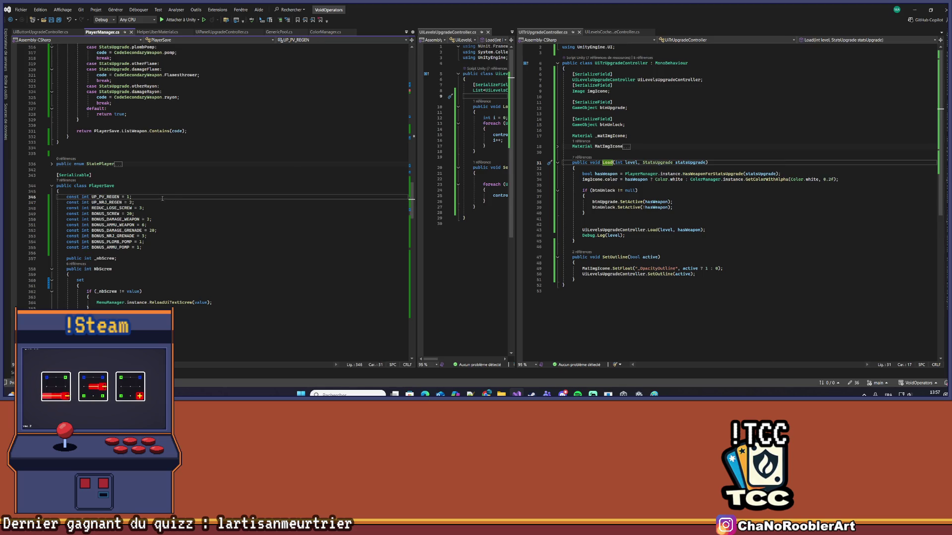
pyautogui.hotkey('ctrl', '-')
# Jump to the NrjBySec field's definition and return to the Upgrade method
pyautogui.click(99, 202)
pyautogui.rightClick(99, 202)
pyautogui.click(167, 227)
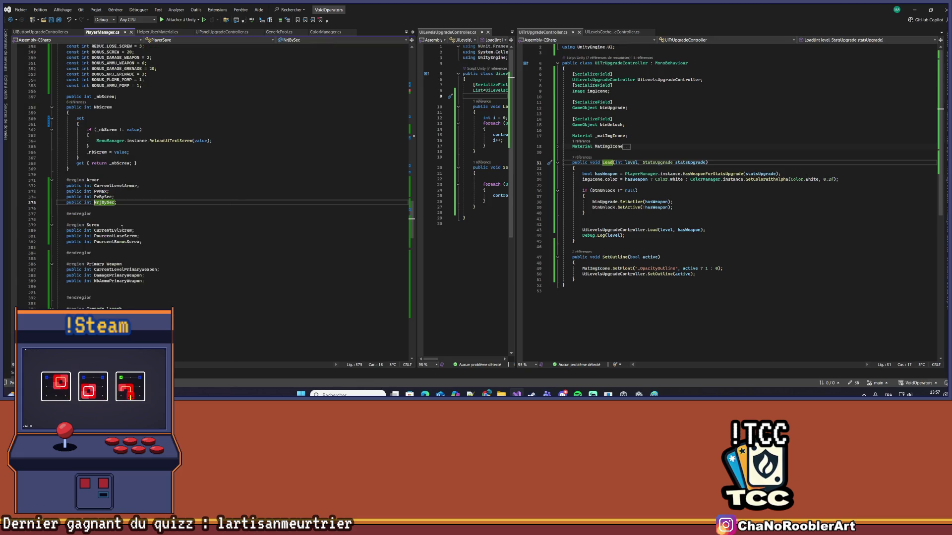
pyautogui.hotkey('ctrl', '-')
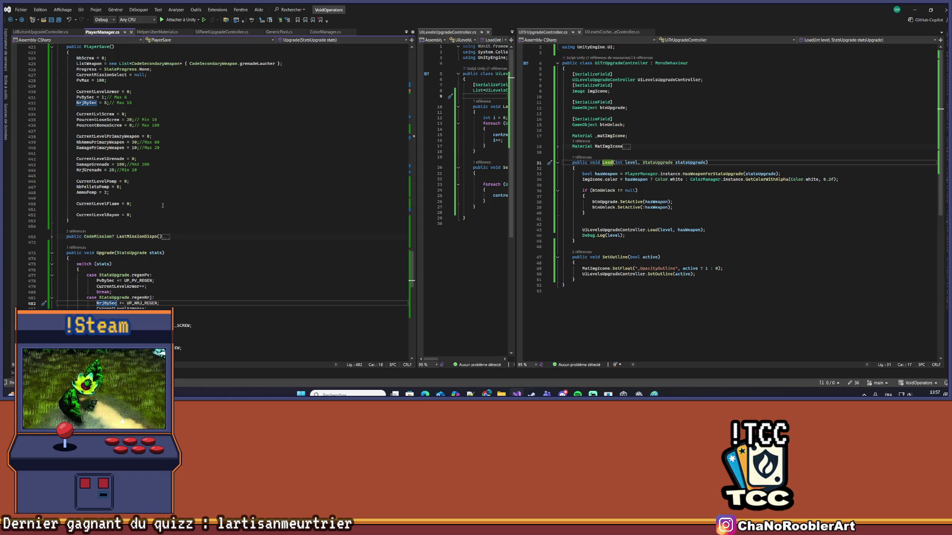
pyautogui.click(83, 108)
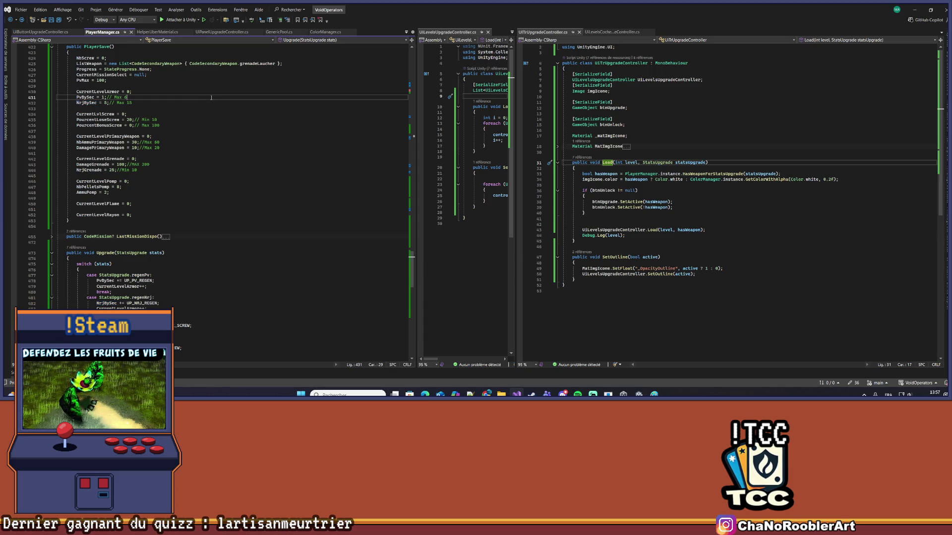
# Inspect PlayerSave's default stats, highlighting NrjBySec's Max 15 value
pyautogui.rightClick(83, 107)
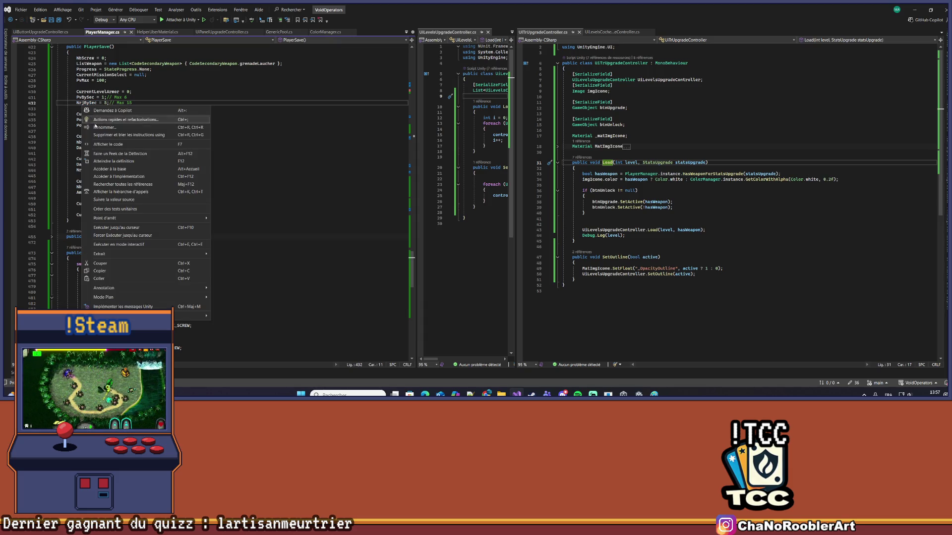
pyautogui.click(290, 143)
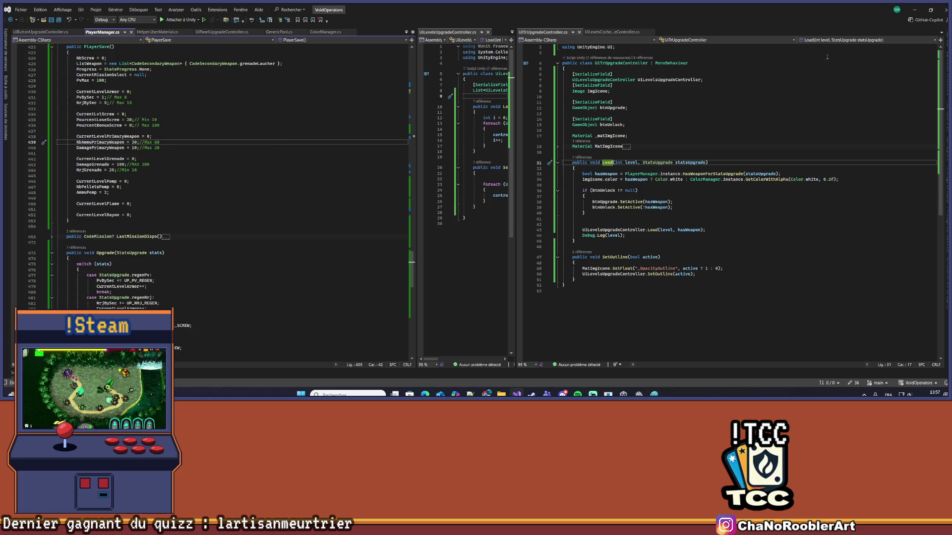
pyautogui.doubleClick(133, 104)
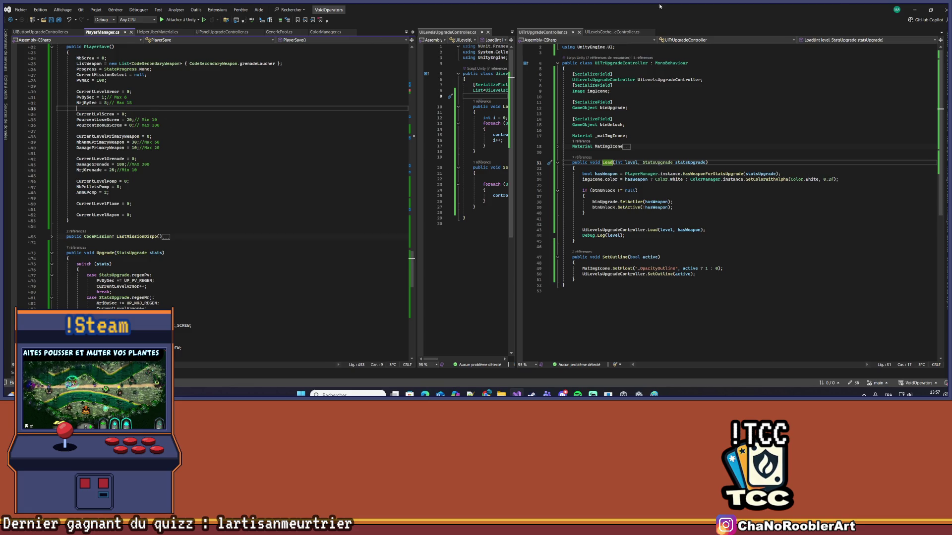
# Minimize Visual Studio, stop play mode in Unity, and bring Unity back to the front
pyautogui.click(913, 10)
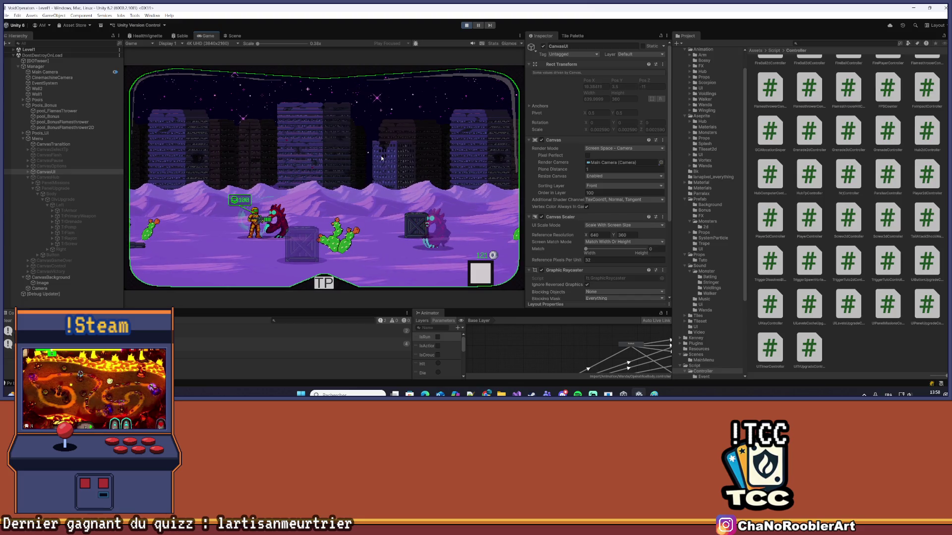
pyautogui.click(466, 25)
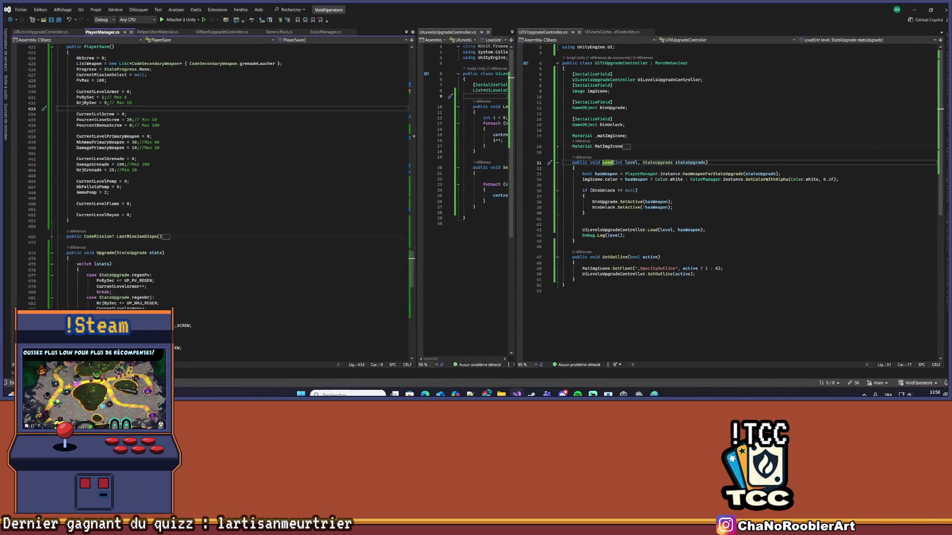
pyautogui.scroll(-5, 190, 300)
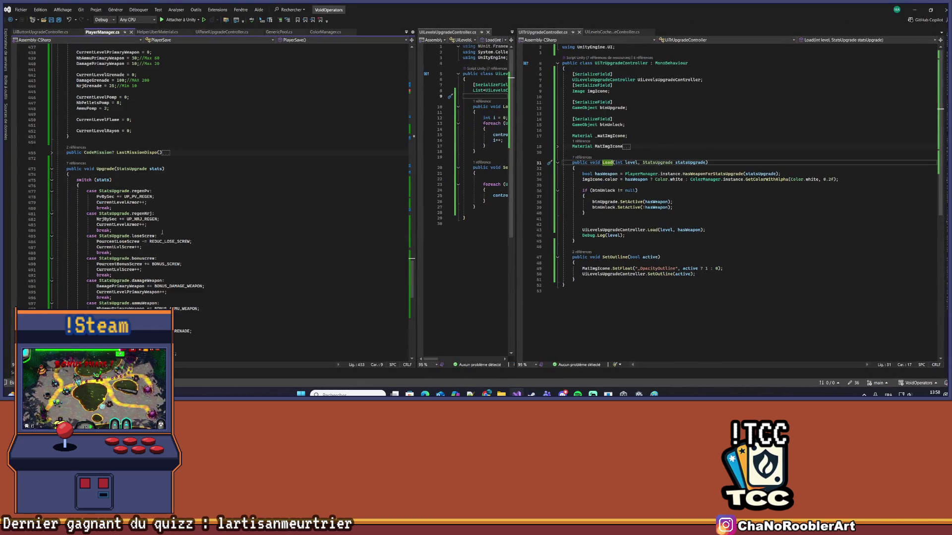
pyautogui.scroll(9, 165, 236)
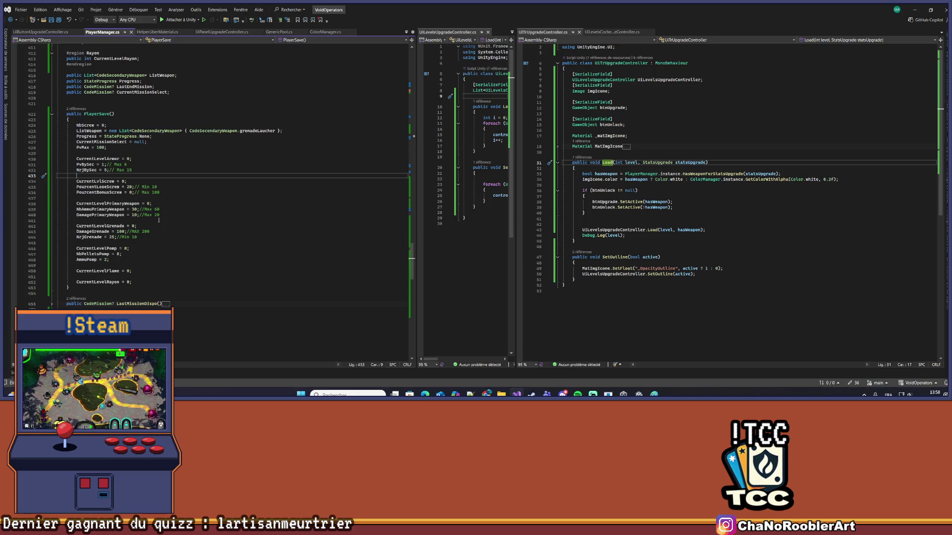
pyautogui.scroll(-20, 158, 219)
pyautogui.scroll(14, 177, 228)
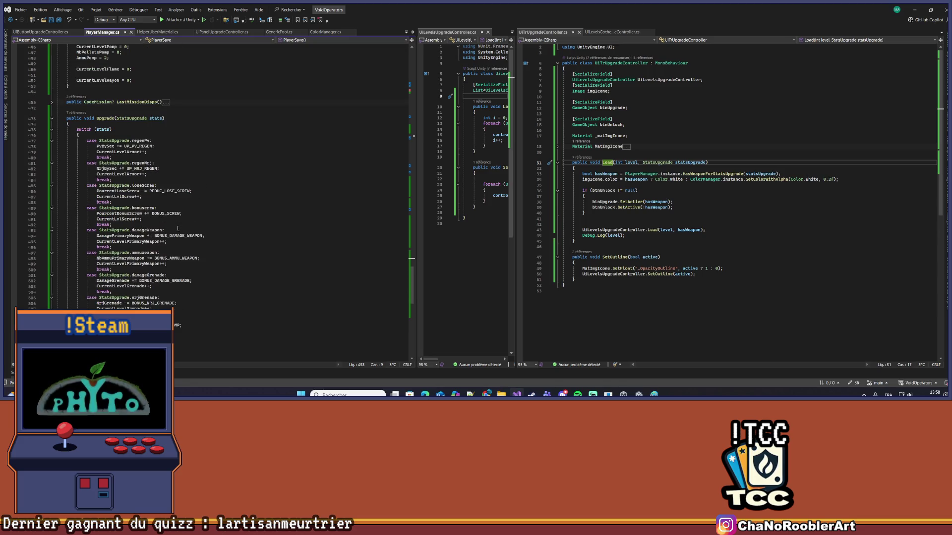
pyautogui.click(532, 394)
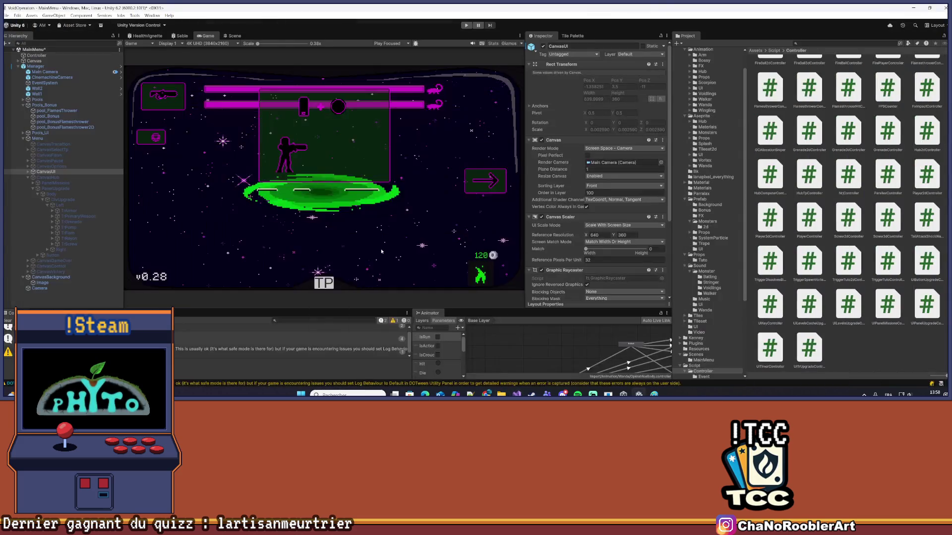
# Enter play mode, start into the hub, walk to the computer and open the upgrade panel
pyautogui.click(466, 25)
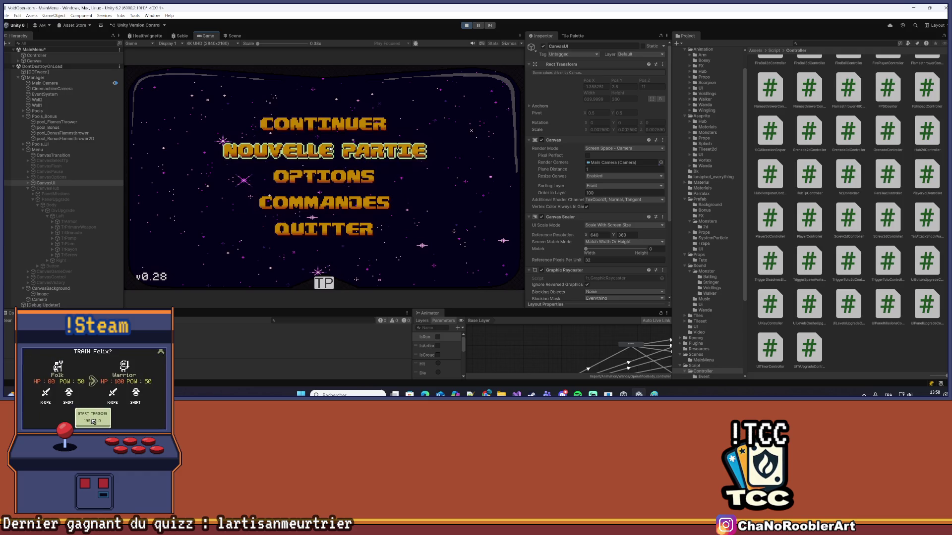
pyautogui.click(330, 130)
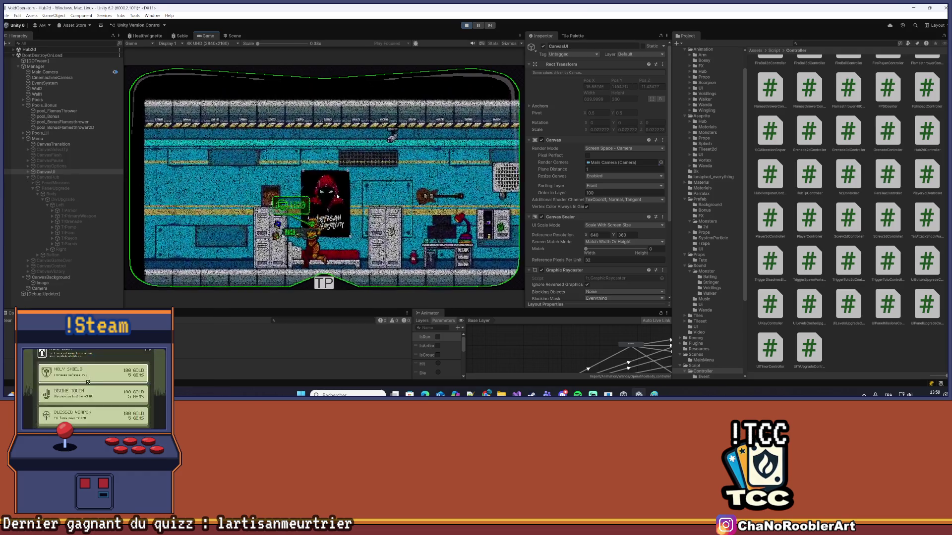
pyautogui.press('d')
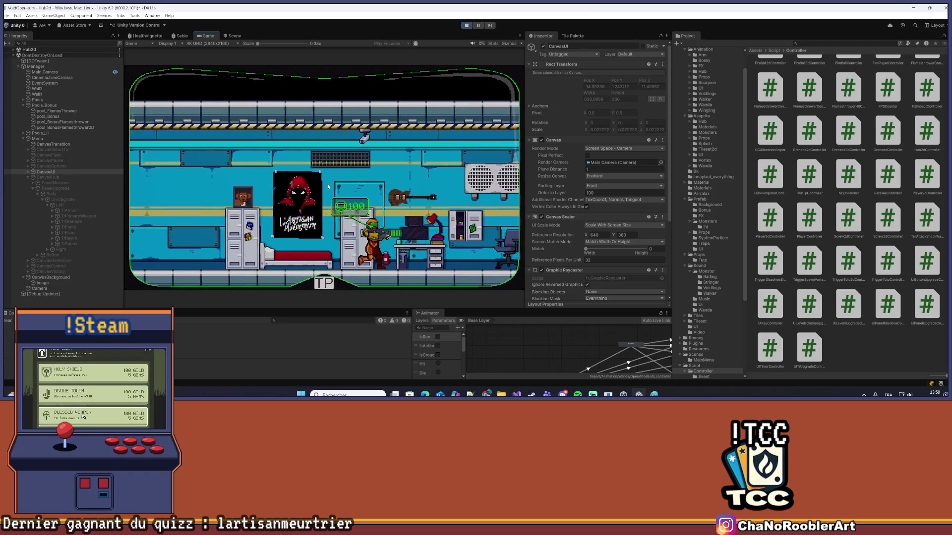
pyautogui.press('e')
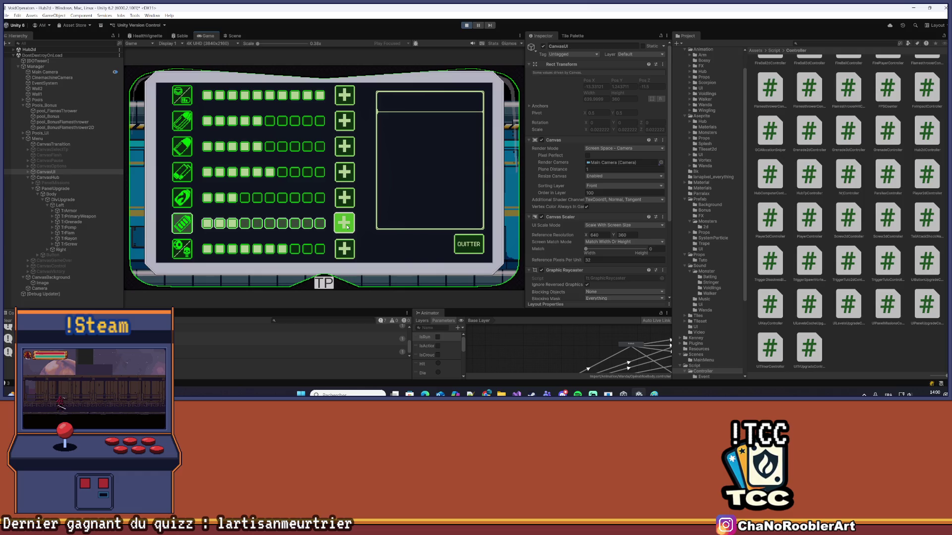
# Add one level to row 5 and three levels to row 2, reaching eight, then exit with QUITTER
pyautogui.click(348, 200)
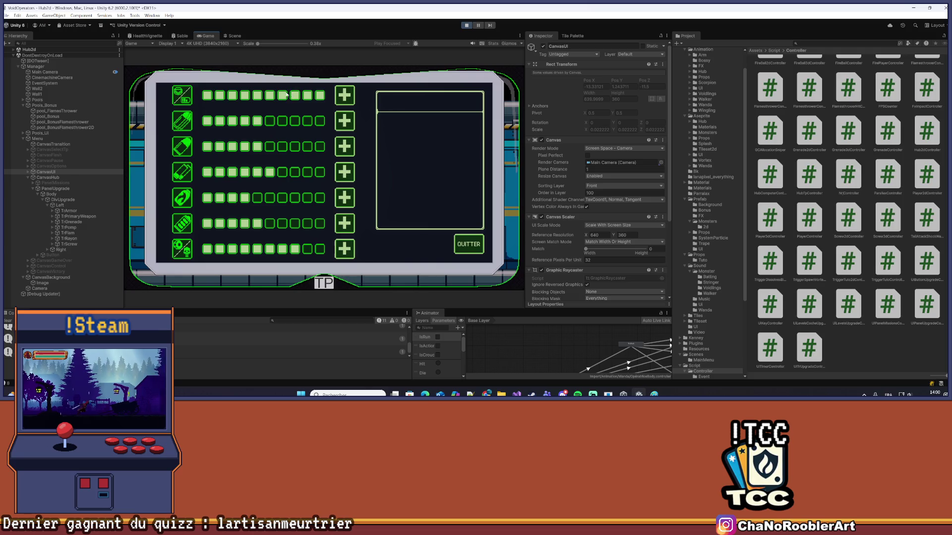
pyautogui.click(346, 126)
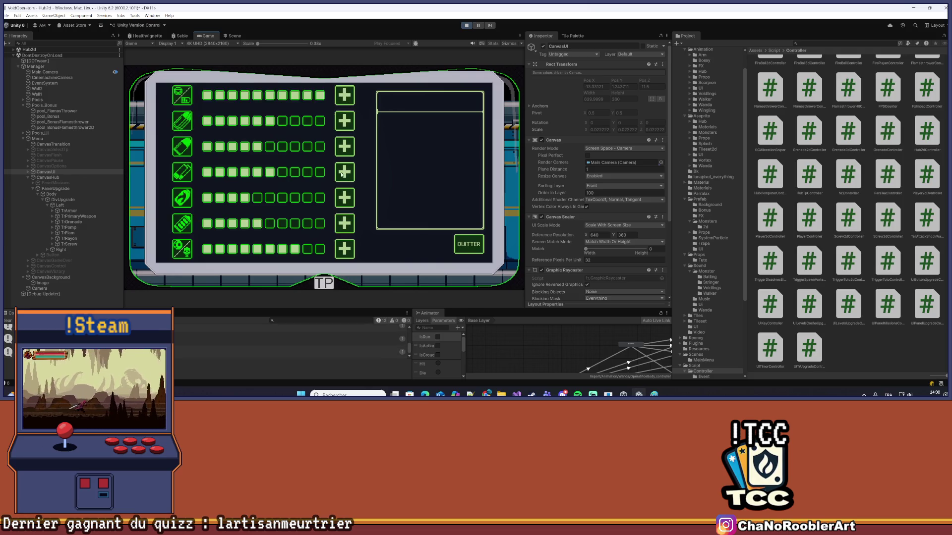
pyautogui.click(346, 119)
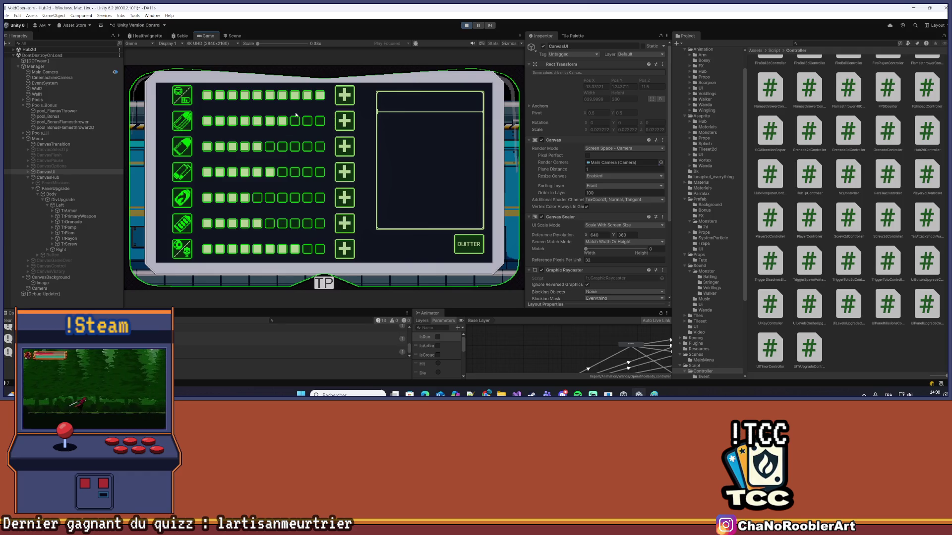
pyautogui.click(346, 120)
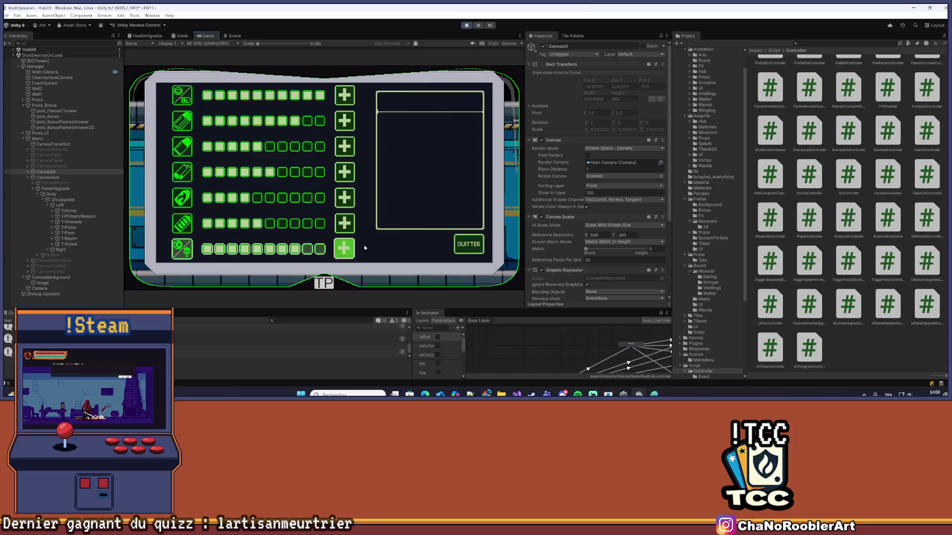
pyautogui.click(463, 244)
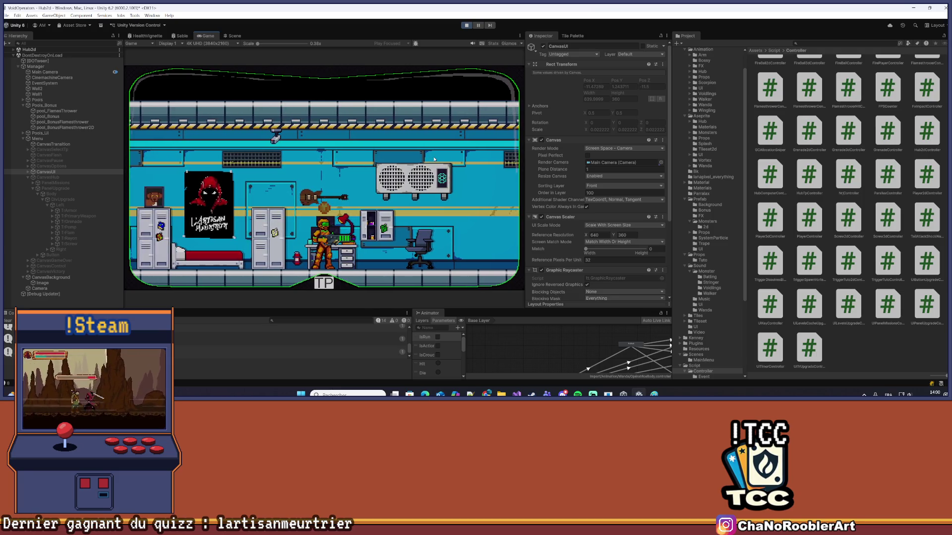
# Walk the character briefly, stop play mode, dismiss the prompt, and save the MainMenu scene with File > Save
pyautogui.press('a')
pyautogui.press('d')
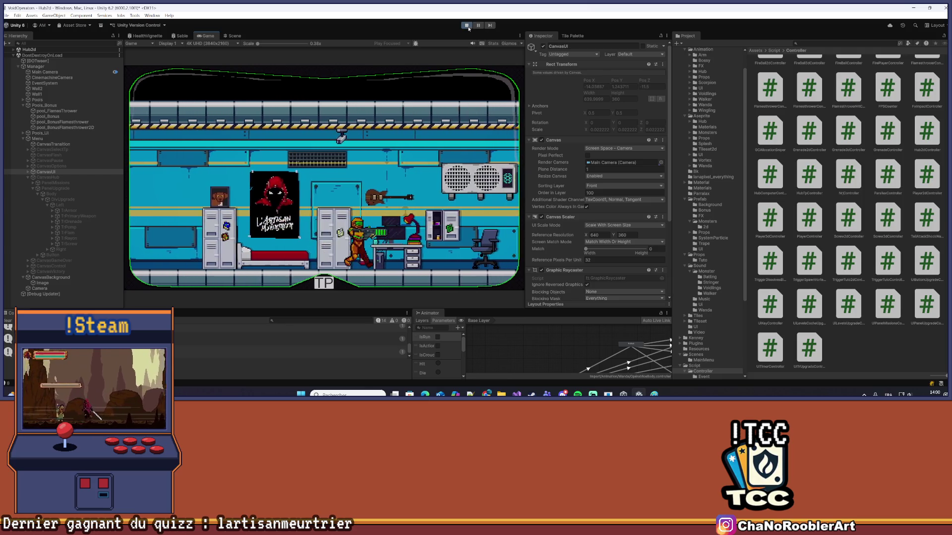
pyautogui.click(467, 25)
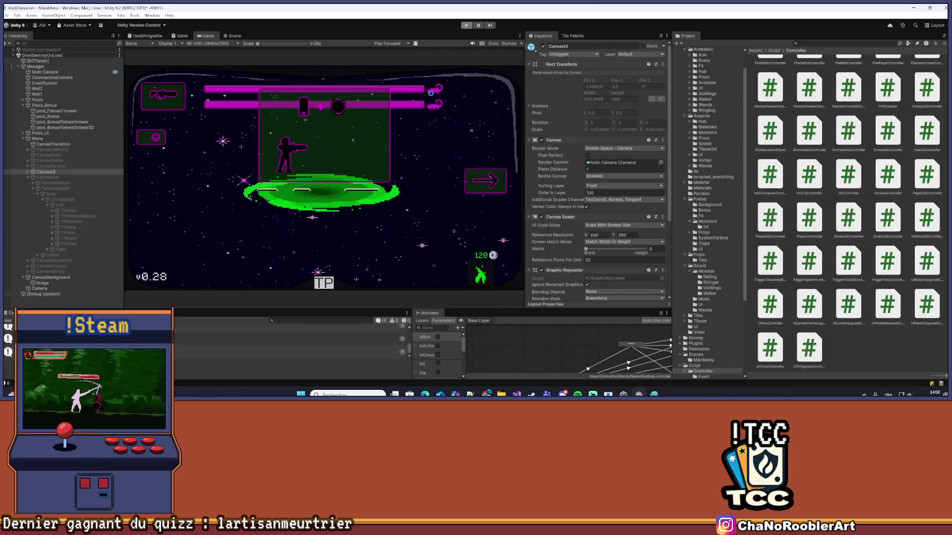
pyautogui.click(538, 156)
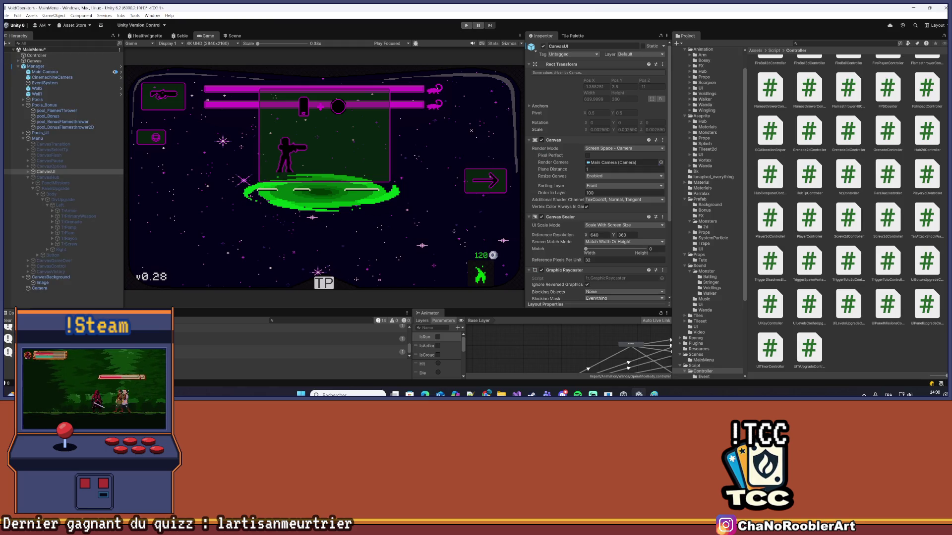
pyautogui.click(6, 16)
pyautogui.click(20, 48)
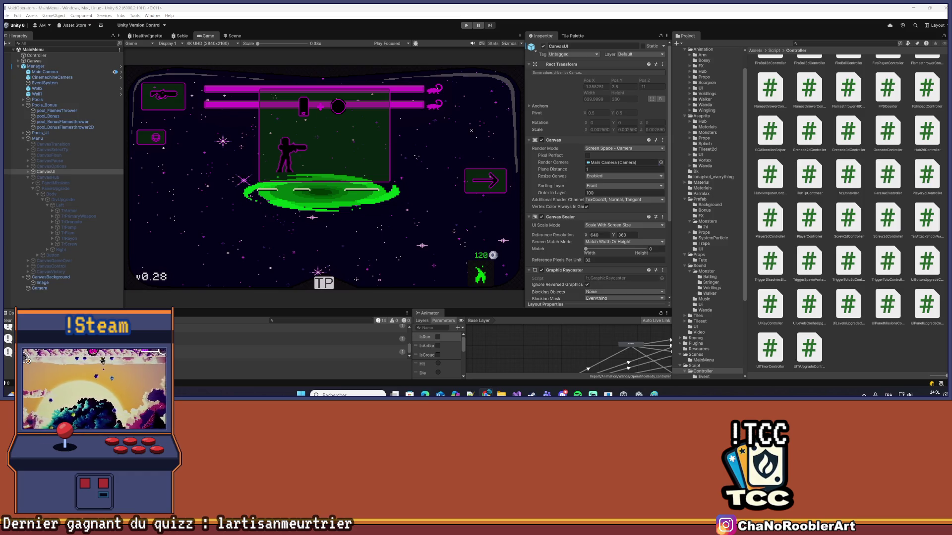
pyautogui.click(934, 393)
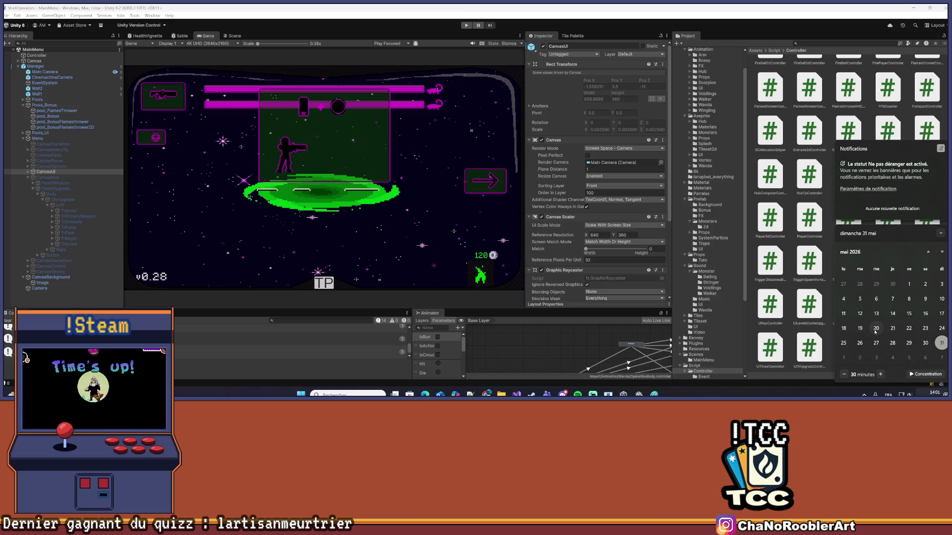
pyautogui.scroll(-3, 883, 326)
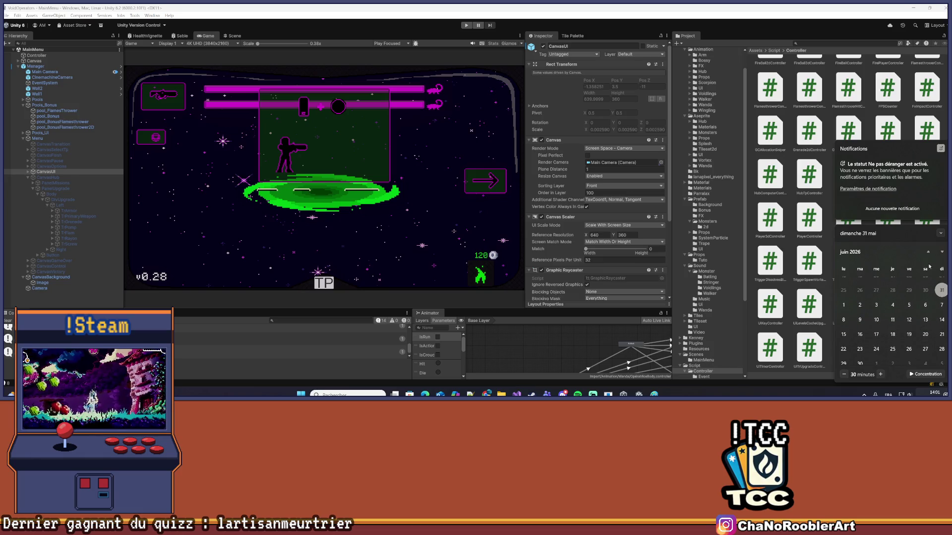
pyautogui.click(941, 234)
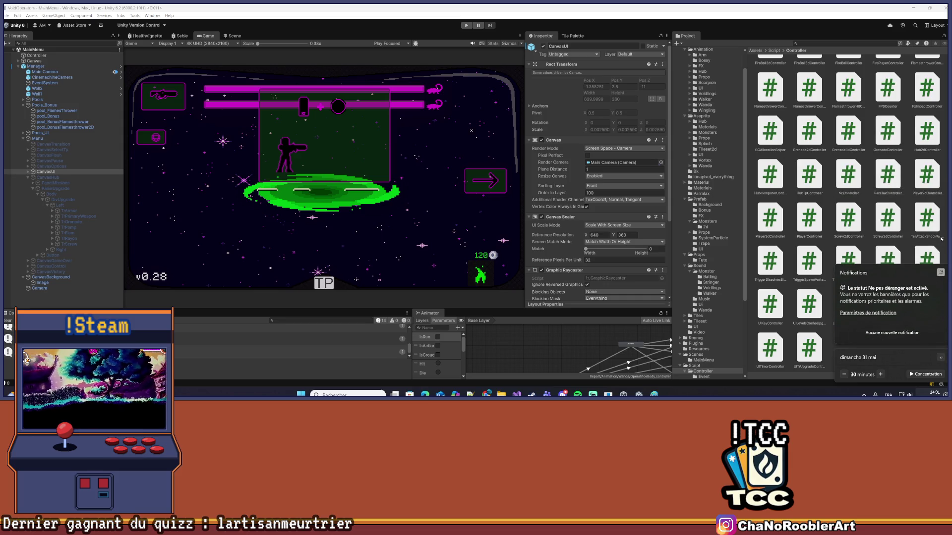
pyautogui.click(942, 358)
pyautogui.press('Escape')
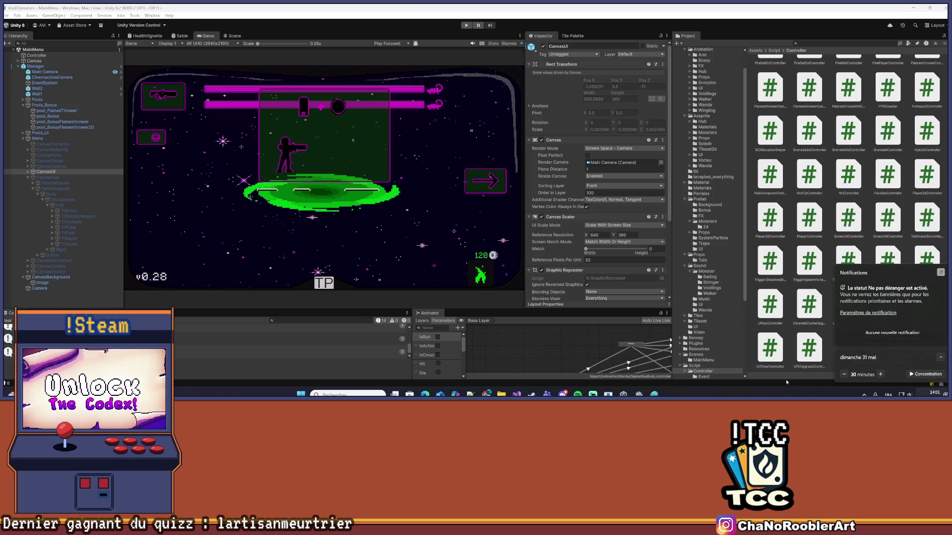